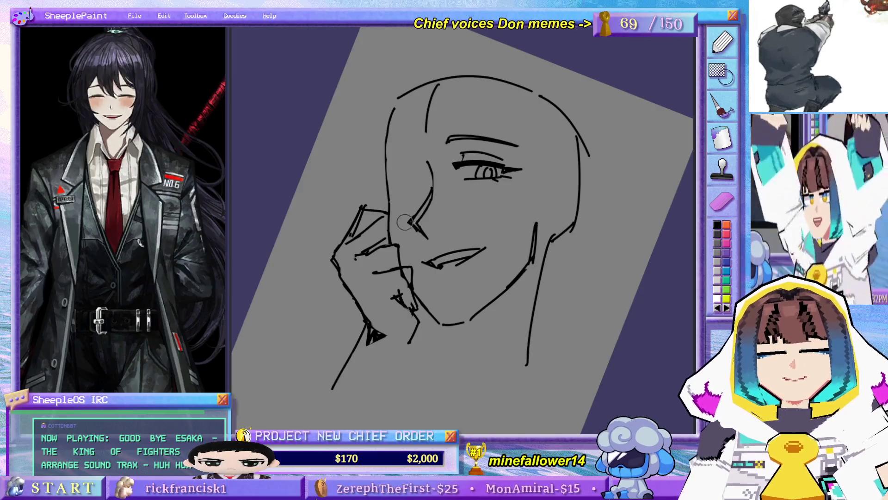
Step: Replace the short brow stroke with a longer curved brow line above the left eye
key("ctrl+z")
left_click_drag(385, 163, 415, 145)
key("ctrl+z")
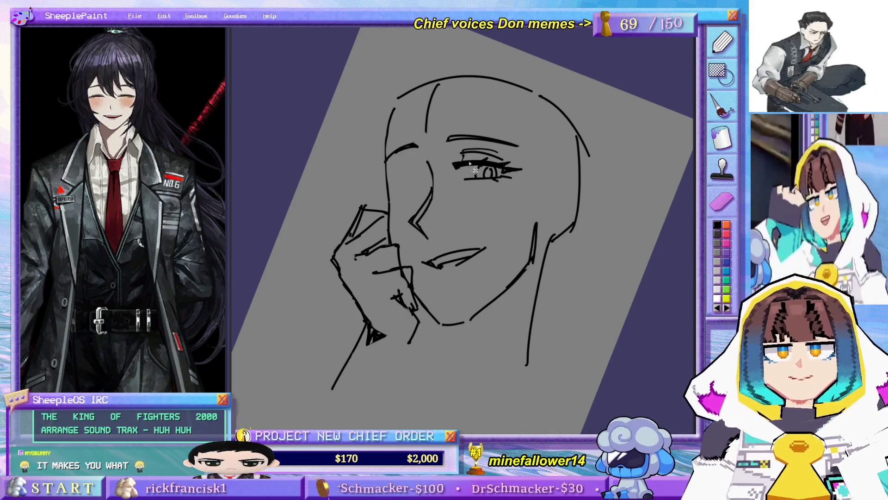
Step: Redraw the left eye as a closed-eye arc with a lower-lid line beneath it
key("ctrl+z")
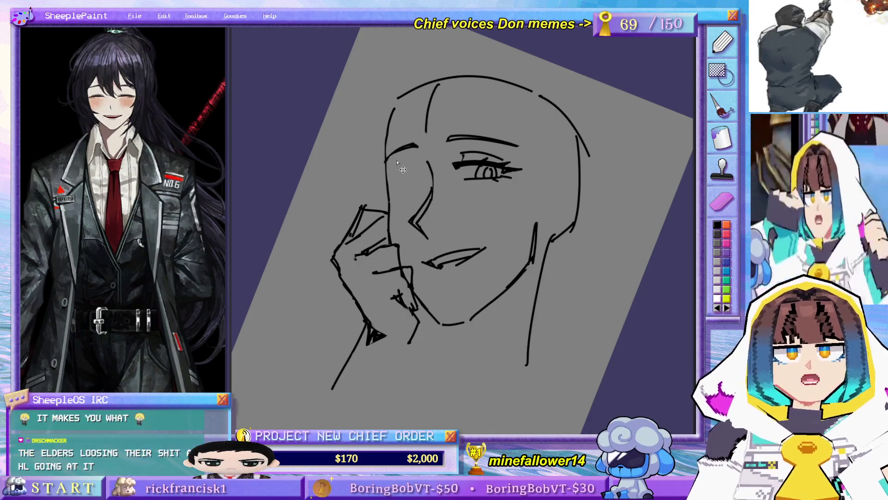
mouse_move(391, 176)
left_mouse_down()
mouse_move(418, 167)
mouse_move(424, 180)
mouse_move(396, 183)
left_mouse_up()
key("ctrl+z")
key("ctrl+z")
key("ctrl+z")
key("ctrl+z")
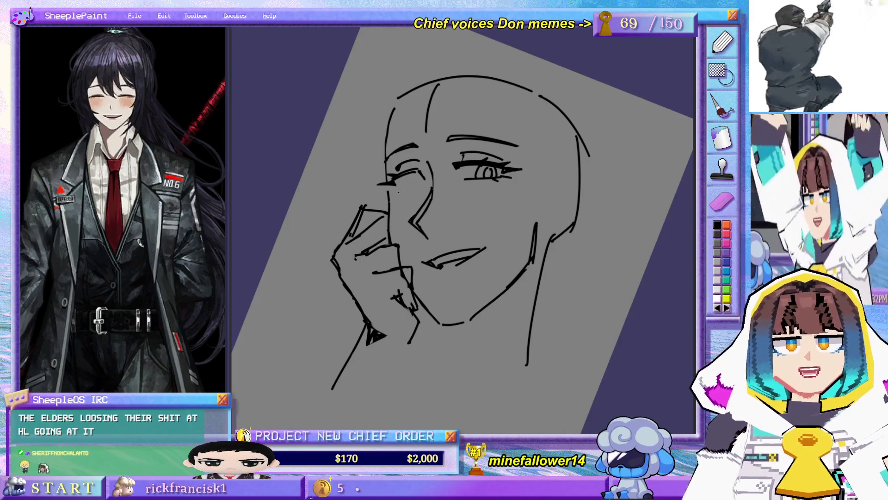
left_click_drag(397, 190, 425, 182)
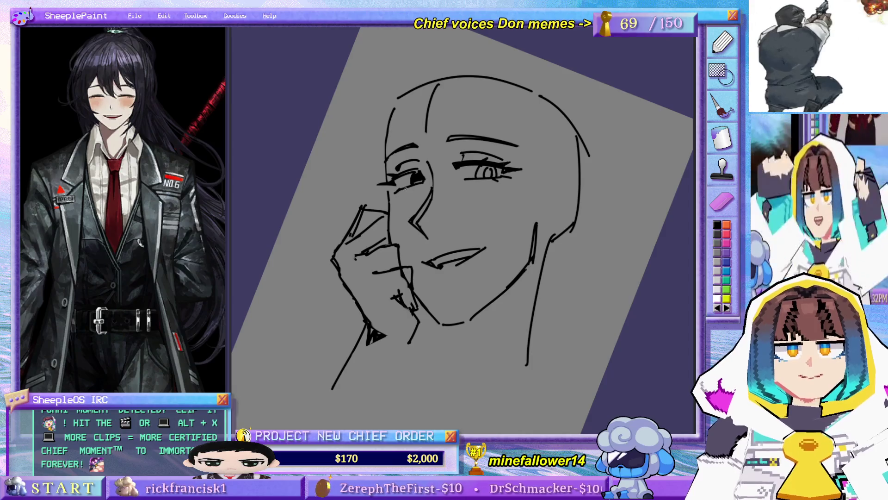
scroll(402, 199, "down", 2)
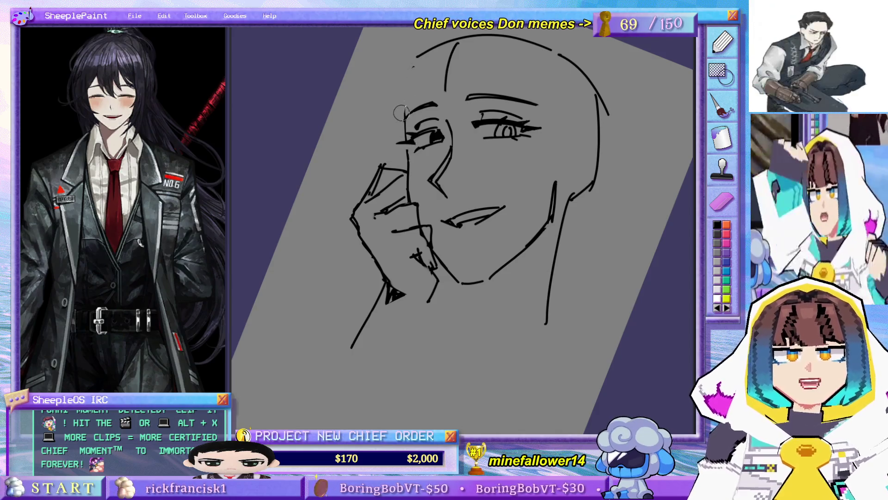
Step: Draw the left side of the head outline and a short line near the fingers
left_click_drag(415, 59, 399, 123)
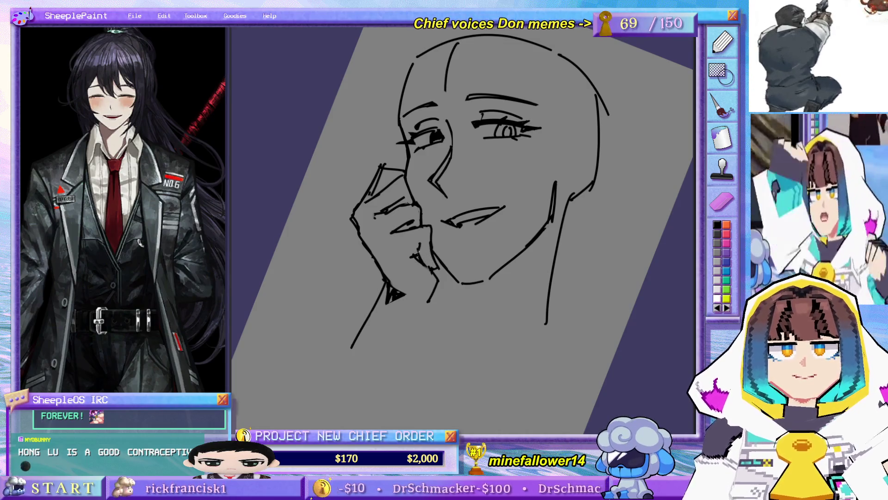
left_click_drag(423, 263, 413, 254)
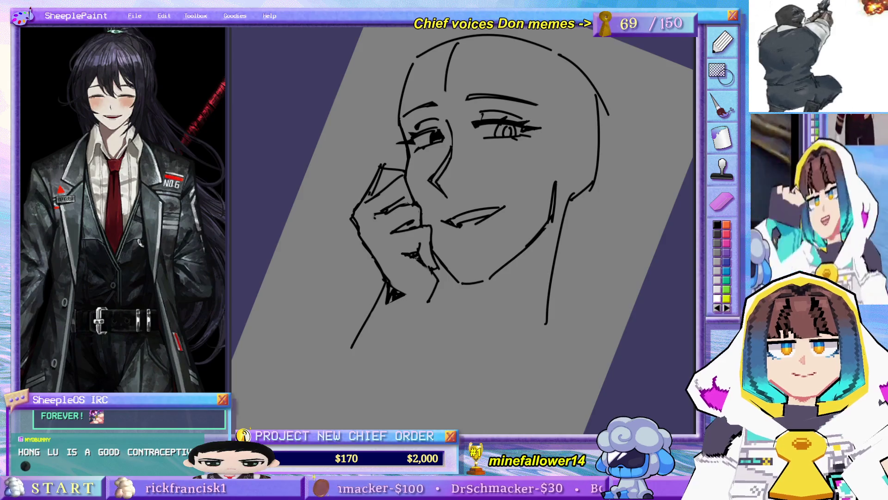
left_click_drag(418, 122, 403, 152)
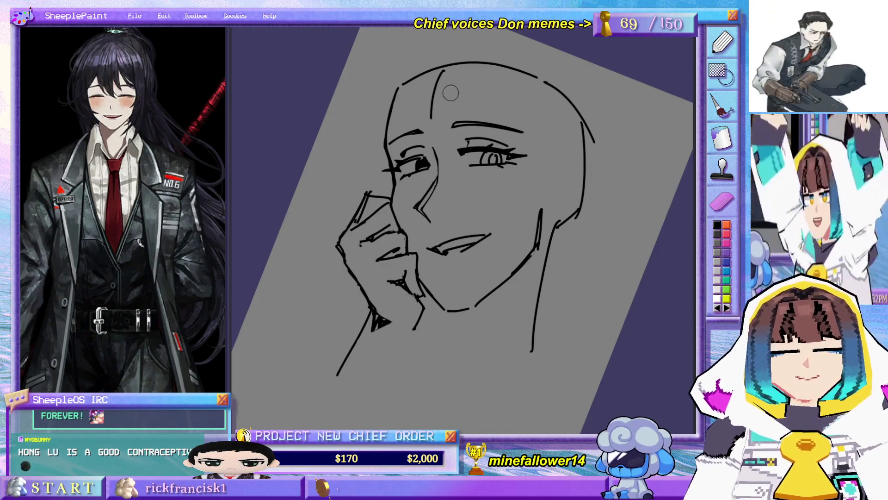
left_click_drag(456, 90, 464, 174)
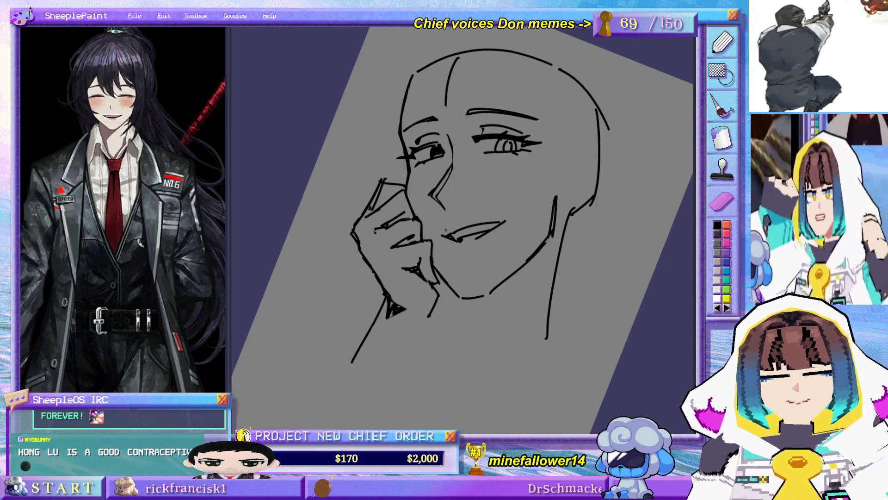
Step: Keep a single mouth line, then erase and redraw a shorter jawline at the chin
mouse_move(444, 232)
left_mouse_down()
mouse_move(518, 221)
mouse_move(505, 213)
mouse_move(500, 219)
left_mouse_up()
key("ctrl+z")
key("ctrl+z")
key("ctrl+z")
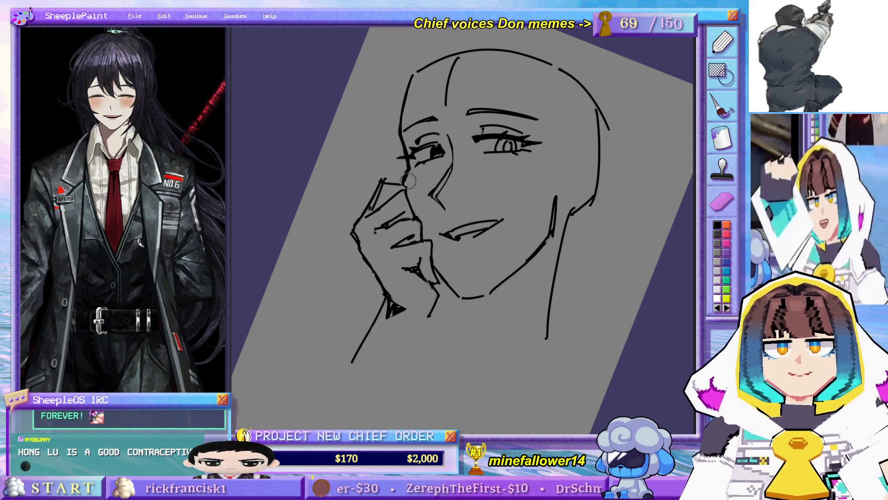
mouse_move(449, 277)
left_mouse_down()
mouse_move(452, 298)
mouse_move(472, 295)
left_mouse_up()
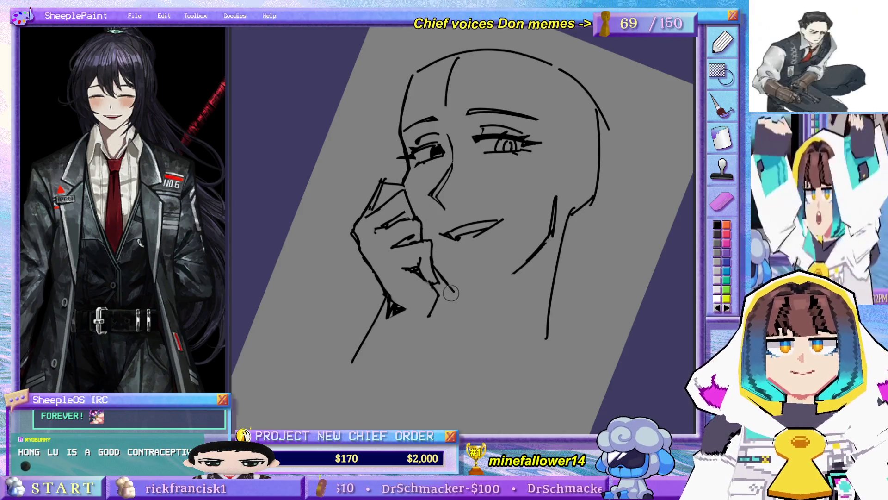
mouse_move(437, 266)
left_mouse_down()
mouse_move(458, 287)
mouse_move(438, 280)
mouse_move(507, 273)
left_mouse_up()
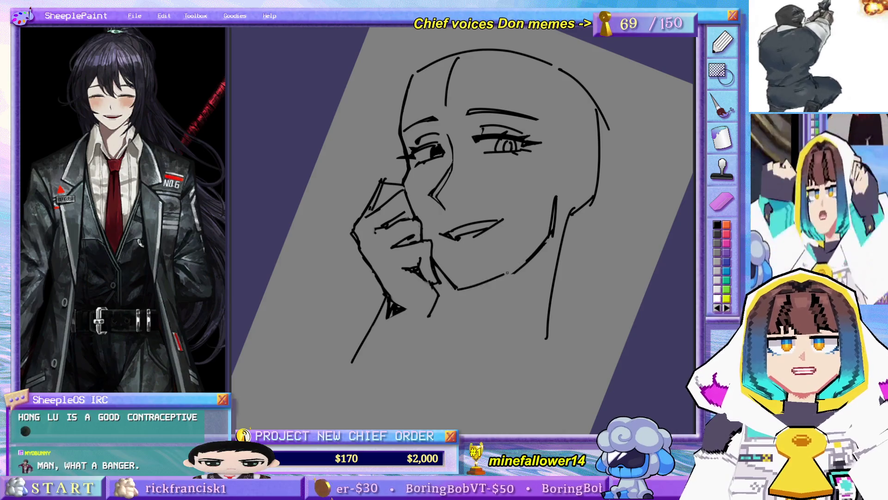
key("ctrl+z")
left_click_drag(457, 291, 516, 276)
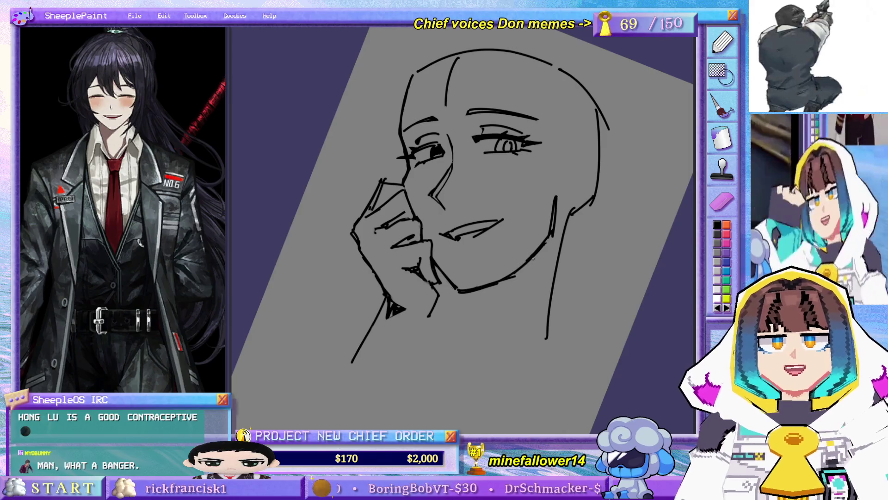
Step: Draw a solid right jaw and neck line, and erase the vertical forehead stroke
left_click_drag(561, 301, 565, 286)
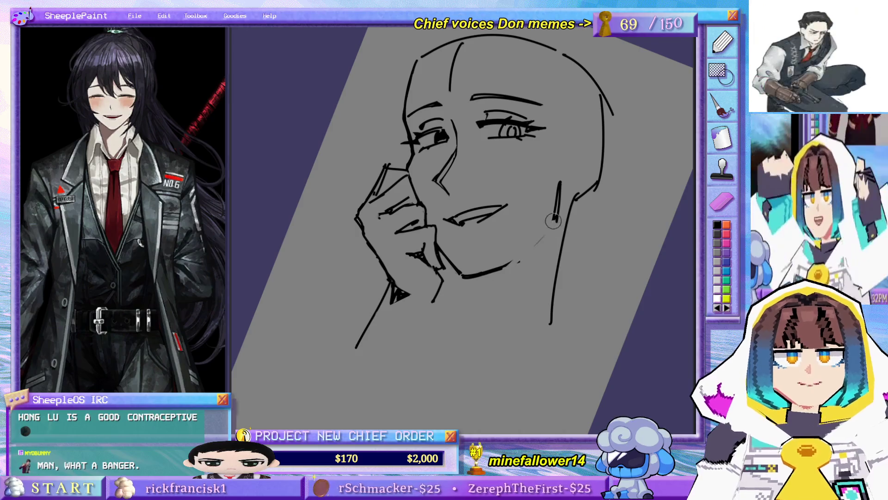
left_click_drag(555, 218, 515, 264)
left_click_drag(556, 217, 512, 260)
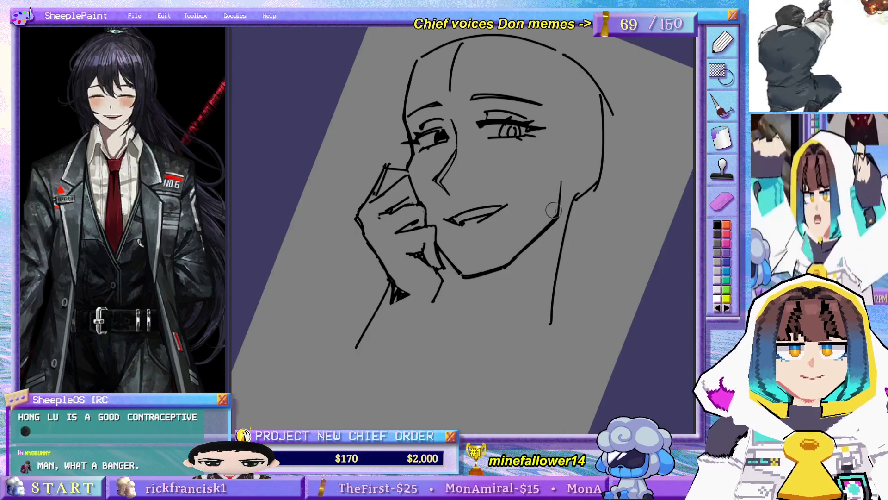
left_click_drag(564, 175, 559, 217)
key("ctrl+z")
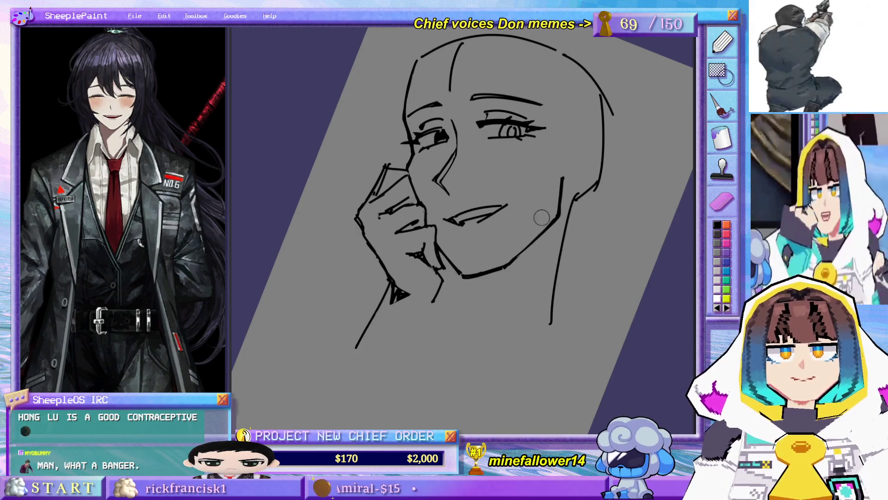
scroll(491, 214, "up", 2)
mouse_move(422, 104)
left_mouse_down()
mouse_move(426, 120)
mouse_move(439, 76)
left_mouse_up()
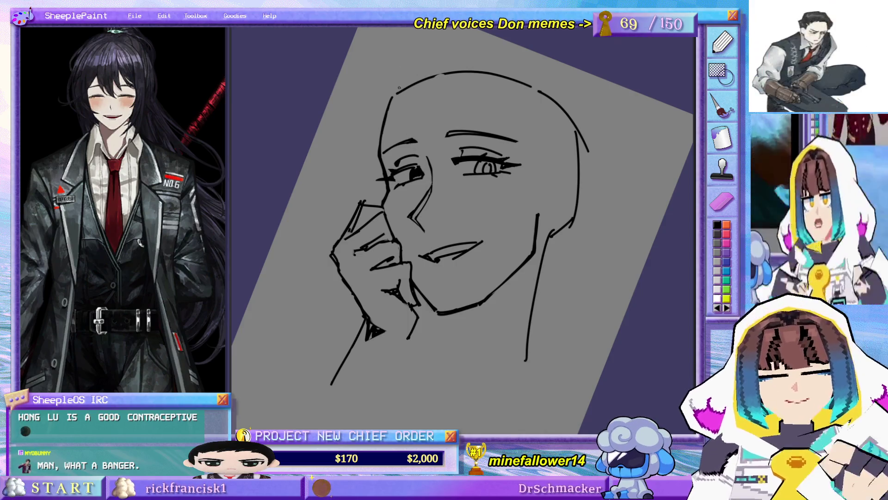
Step: Redraw the front and back neck lines below the jaw, erasing the old long neck line
key("ctrl+0")
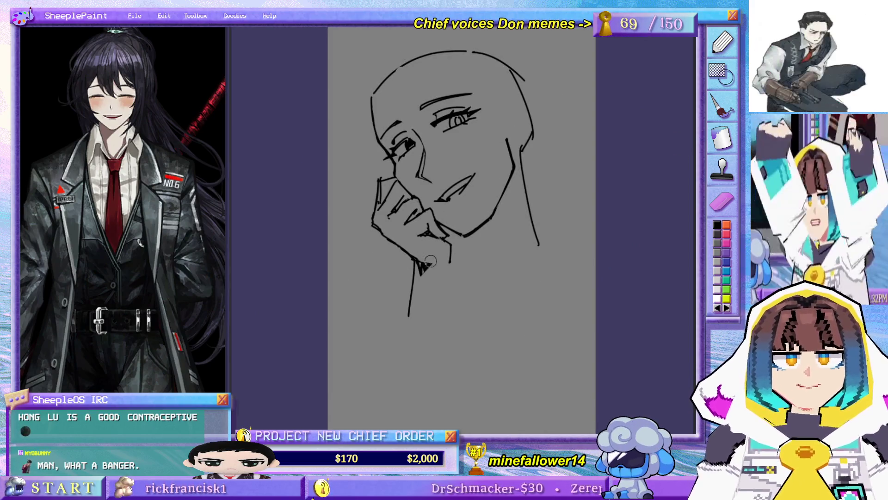
left_click_drag(424, 260, 435, 260)
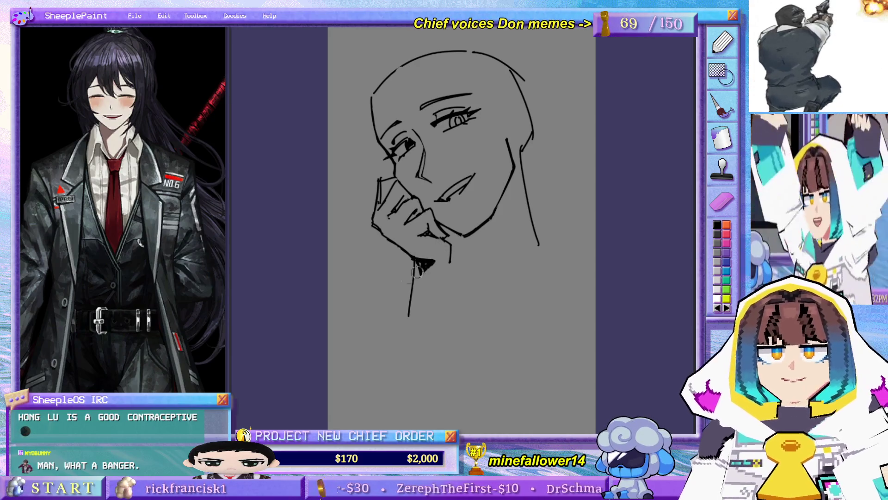
left_click_drag(409, 315, 413, 277)
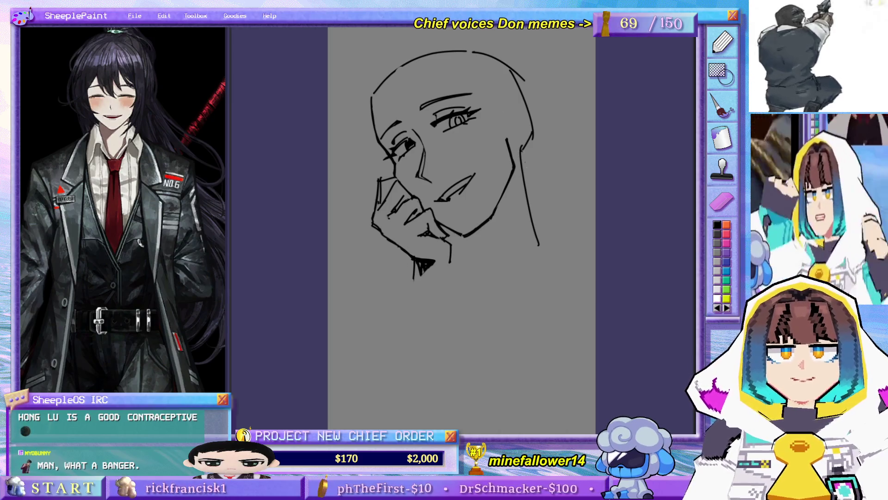
left_click_drag(524, 189, 537, 239)
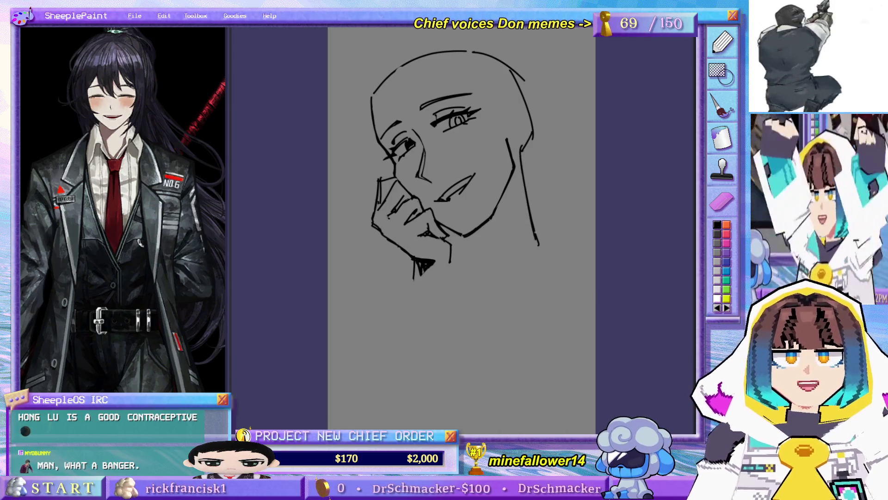
key("ctrl+z")
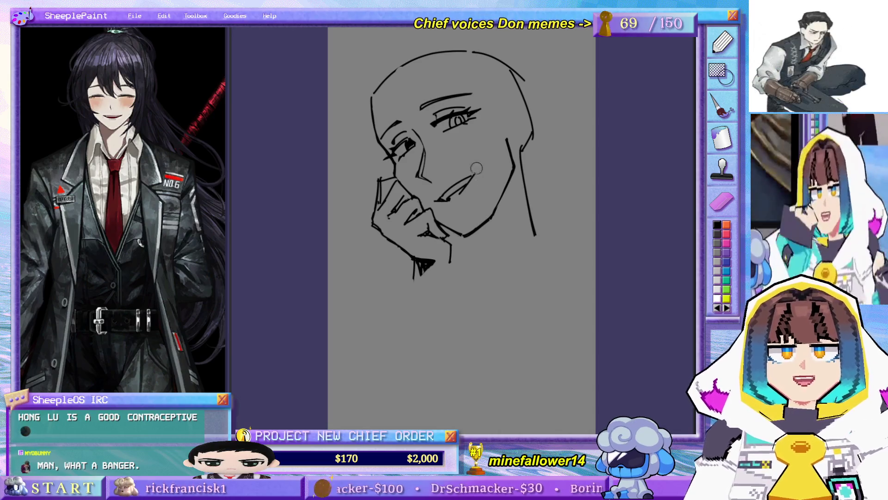
left_click_drag(505, 194, 483, 270)
key("ctrl+z")
left_click_drag(510, 188, 505, 258)
key("ctrl+z")
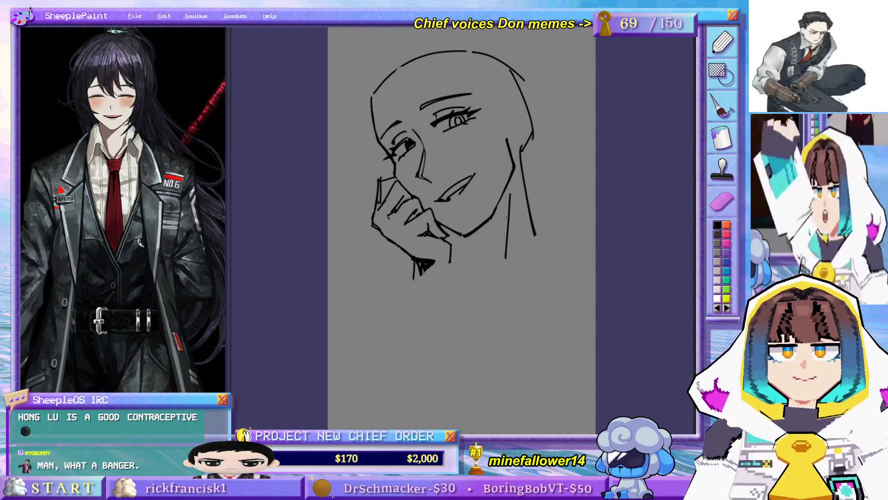
Step: Draw the right shoulder line to the page edge and the left shoulder line
mouse_move(516, 220)
left_mouse_down()
mouse_move(507, 195)
mouse_move(587, 240)
left_mouse_up()
key("ctrl+z")
key("ctrl+z")
left_click_drag(527, 210, 587, 245)
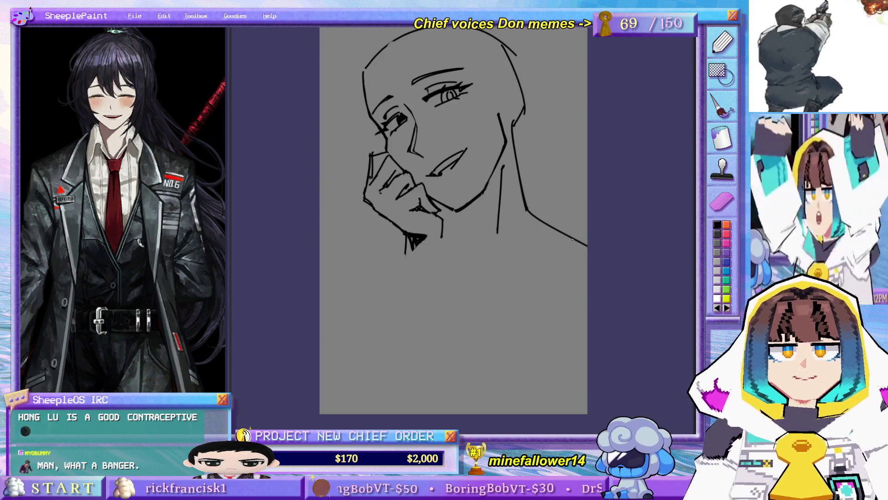
mouse_move(396, 227)
left_mouse_down()
mouse_move(354, 245)
mouse_move(372, 231)
mouse_move(320, 239)
left_mouse_up()
key("ctrl+z")
key("ctrl+z")
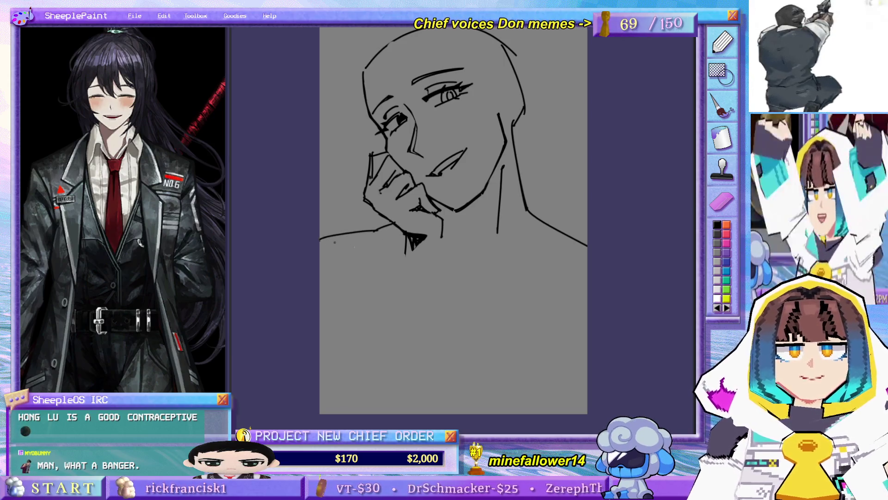
key("ctrl+z")
Step: Sketch the arm running down from the chin-propping hand and rework the left shoulder with a forearm stroke
left_click_drag(412, 246, 355, 353)
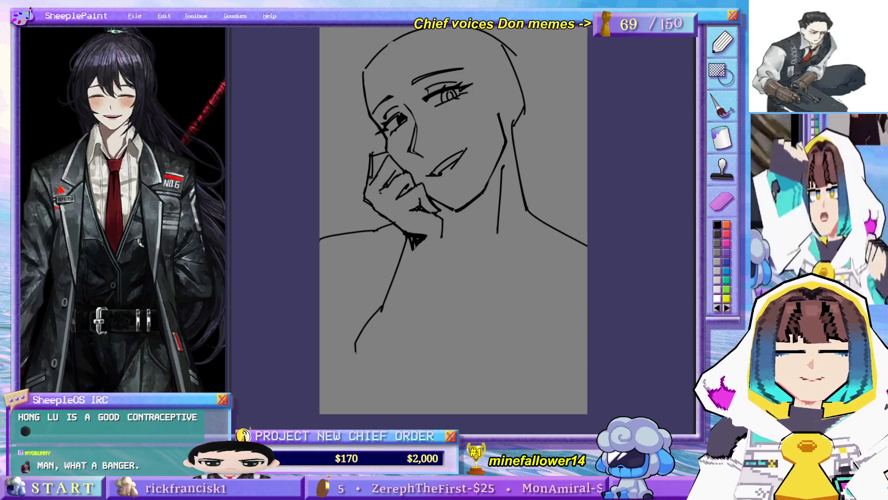
left_click_drag(442, 231, 428, 330)
key("ctrl+z")
key("ctrl+z")
key("ctrl+z")
mouse_move(413, 241)
left_mouse_down()
mouse_move(331, 379)
mouse_move(384, 403)
left_mouse_up()
key("ctrl+z")
key("ctrl+z")
mouse_move(388, 295)
left_mouse_down()
mouse_move(348, 391)
mouse_move(395, 410)
left_mouse_up()
left_click_drag(434, 217, 447, 251)
key("ctrl+z")
key("ctrl+z")
mouse_move(448, 221)
left_mouse_down()
mouse_move(425, 365)
mouse_move(388, 410)
mouse_move(358, 405)
left_mouse_up()
mouse_move(320, 238)
left_mouse_down()
mouse_move(356, 231)
mouse_move(365, 257)
mouse_move(396, 250)
left_mouse_up()
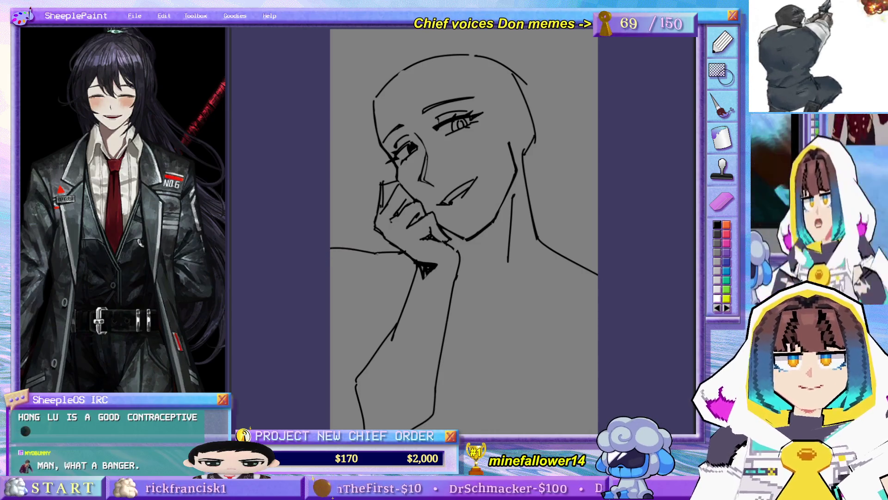
mouse_move(330, 247)
left_mouse_down()
mouse_move(375, 252)
mouse_move(392, 295)
left_mouse_up()
Step: Redraw the diagonal forearm line and the left shoulder line below the hand
left_click_drag(374, 253, 397, 298)
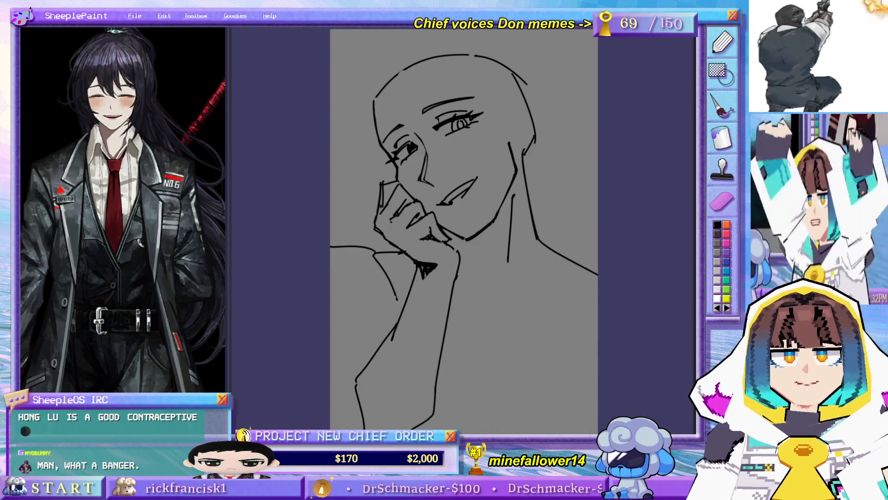
key("ctrl+z")
key("ctrl+z")
key("ctrl+z")
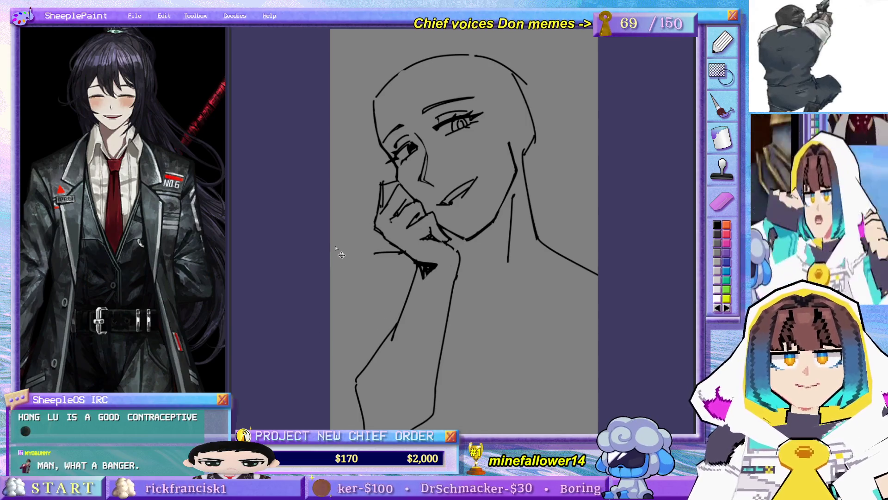
mouse_move(330, 246)
left_mouse_down()
mouse_move(374, 252)
mouse_move(400, 305)
mouse_move(357, 301)
mouse_move(330, 338)
left_mouse_up()
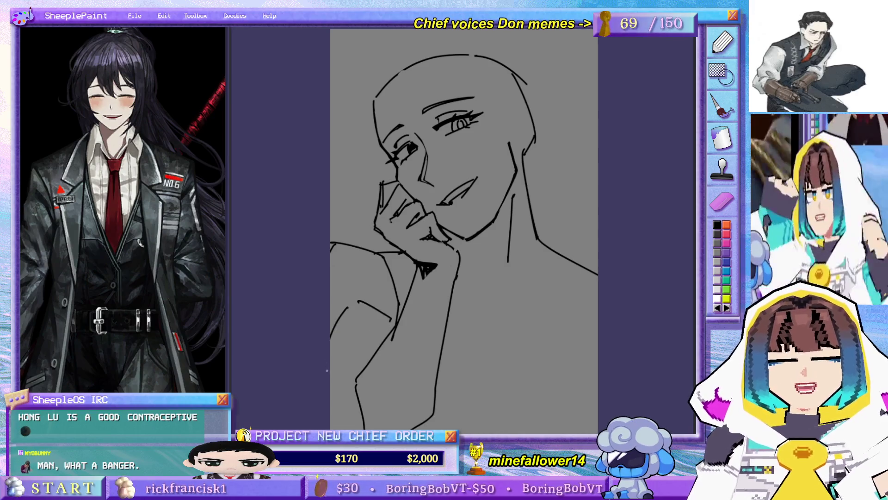
left_click_drag(331, 370, 349, 416)
scroll(348, 414, "down", 2)
Step: Add curved arm strokes along the lower left and a short shoulder line below the hand
mouse_move(329, 338)
left_mouse_down()
mouse_move(359, 378)
mouse_move(352, 345)
left_mouse_up()
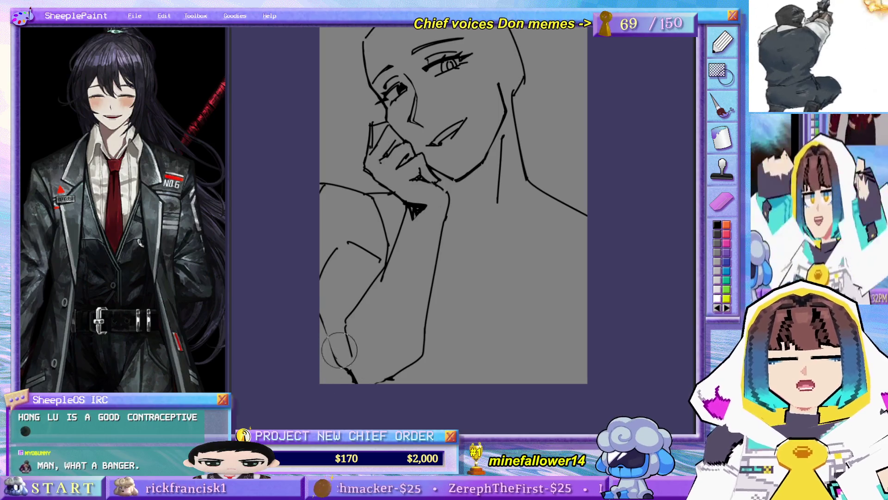
left_click_drag(323, 318, 334, 363)
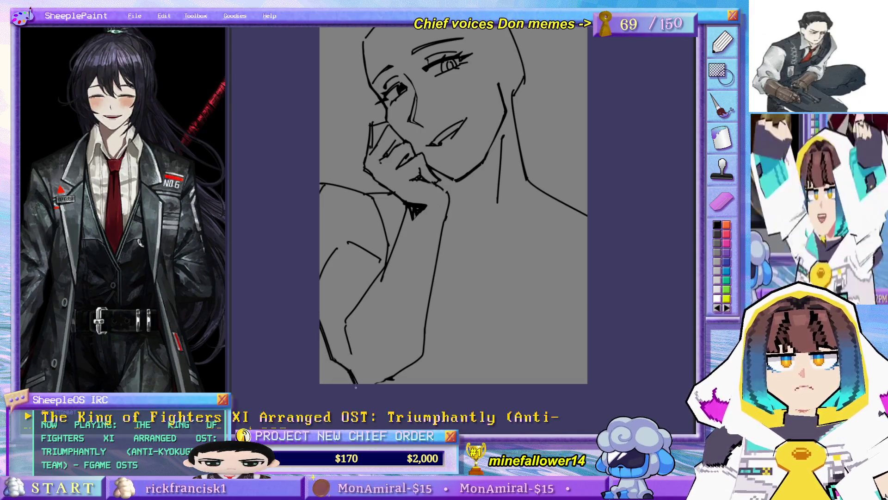
left_click_drag(357, 382, 386, 379)
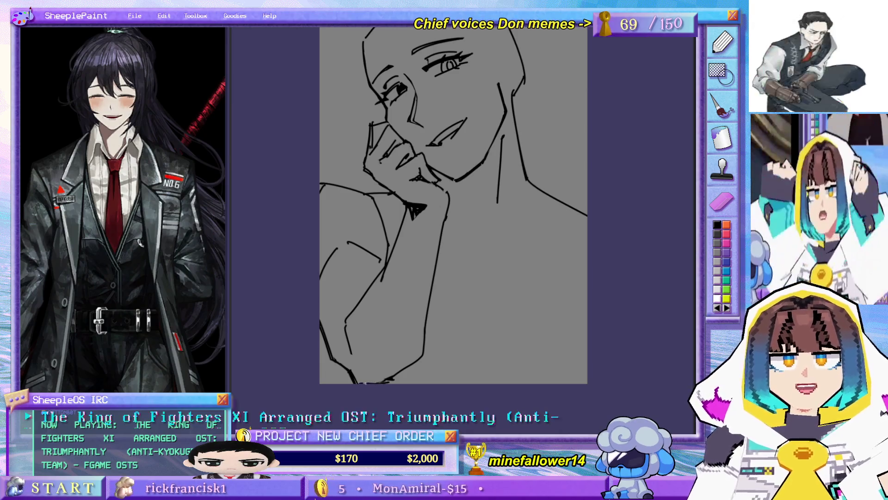
scroll(390, 310, "up", 3)
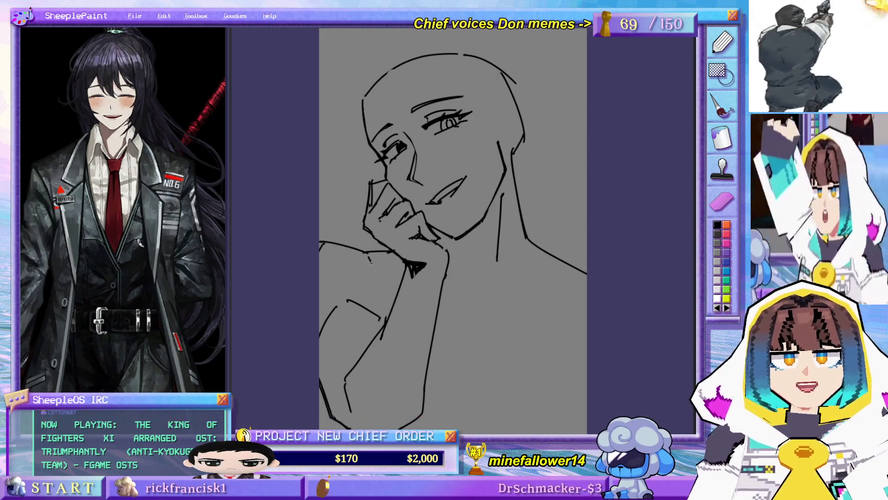
left_click_drag(368, 268, 384, 299)
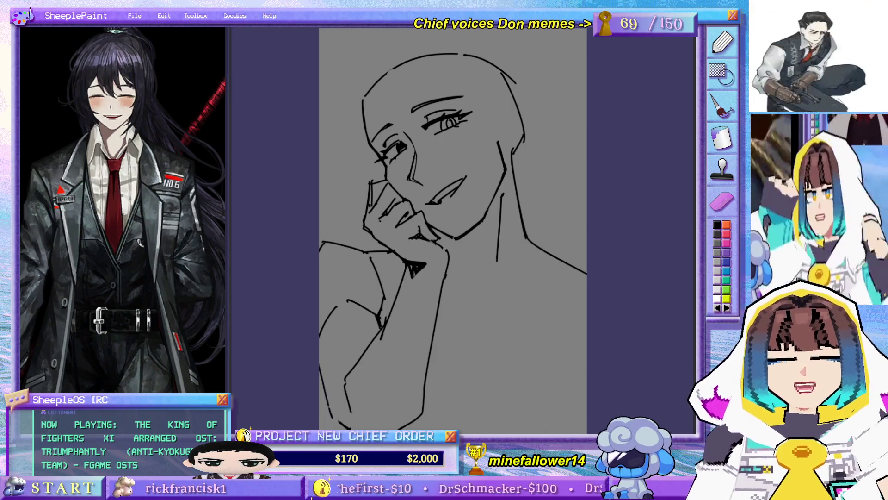
mouse_move(327, 381)
left_mouse_down()
mouse_move(338, 423)
mouse_move(345, 418)
left_mouse_up()
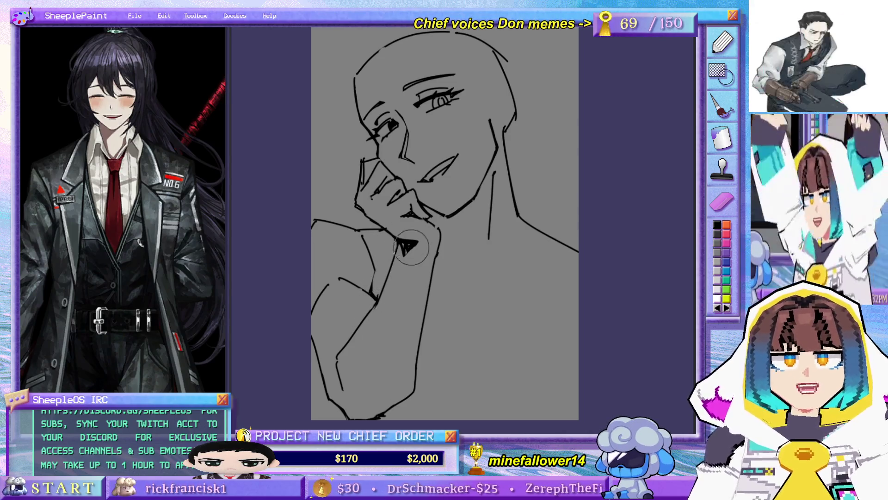
Step: Enlarge the black wrist shadow and redraw a thin line below the wrist
left_click_drag(376, 224, 365, 254)
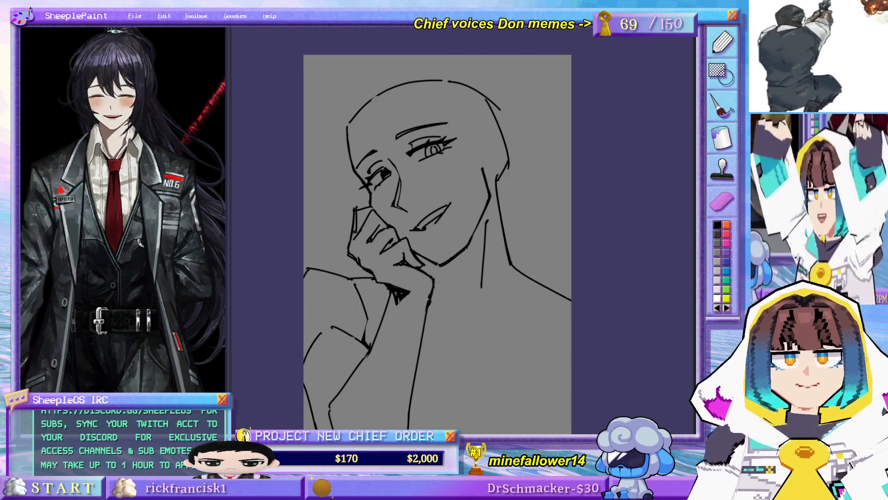
mouse_move(457, 353)
left_mouse_down()
mouse_move(455, 272)
mouse_move(446, 303)
left_mouse_up()
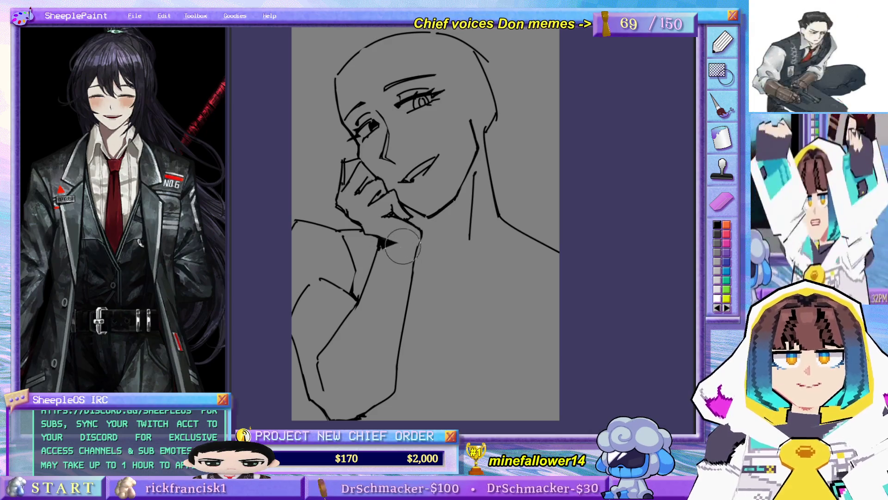
left_click_drag(378, 251, 401, 241)
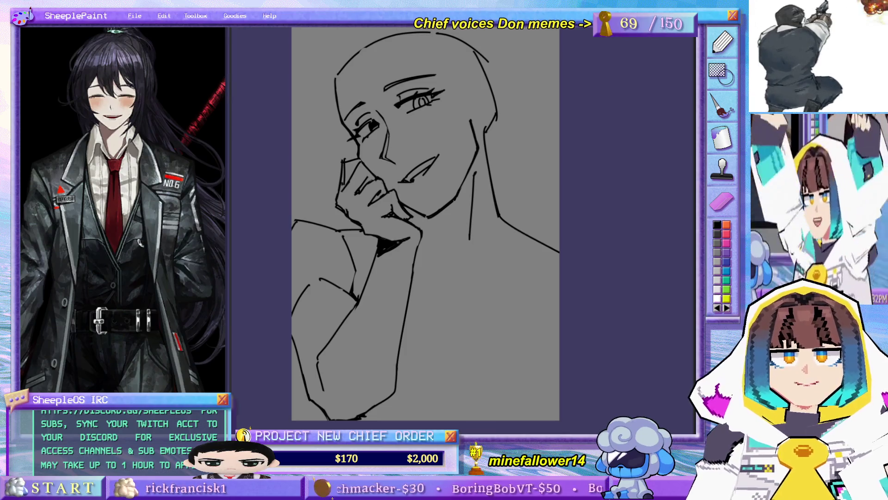
mouse_move(425, 205)
left_mouse_down()
mouse_move(480, 265)
mouse_move(444, 309)
mouse_move(484, 281)
left_mouse_up()
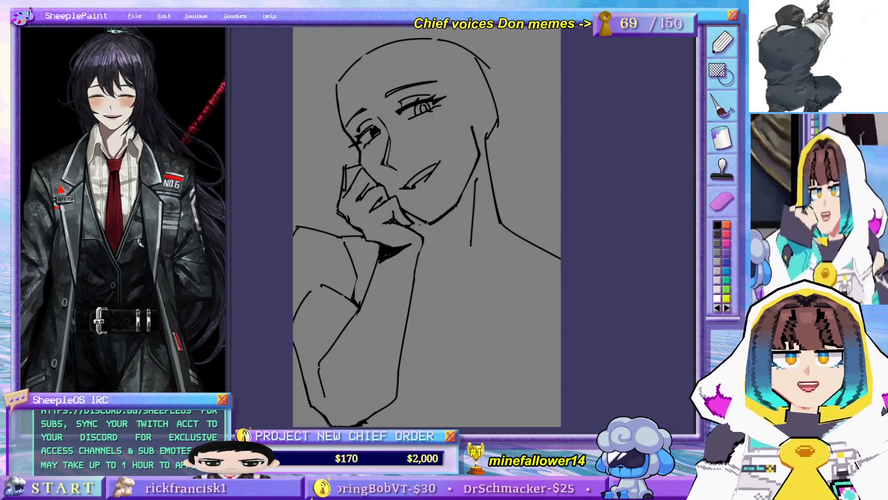
key("ctrl+z")
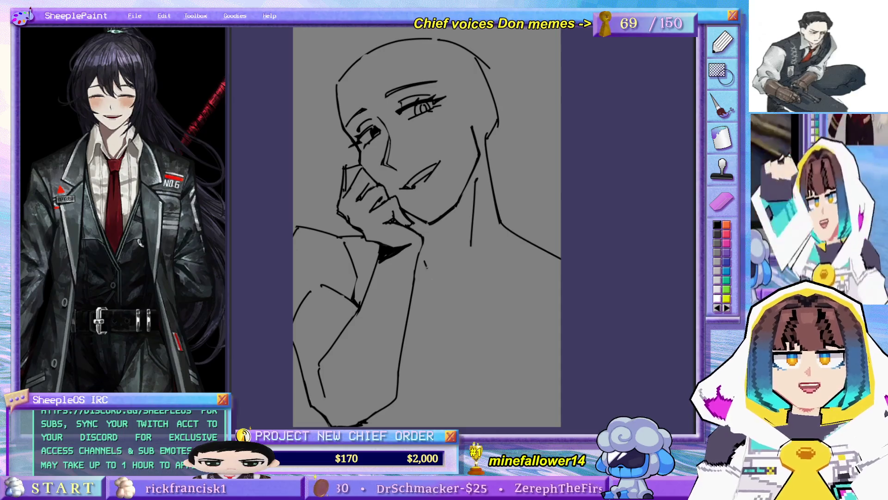
left_click_drag(426, 253, 437, 278)
Step: Redraw the neck as a longer stroke and rework the collarbone lines
key("ctrl+z")
left_click_drag(475, 198, 452, 277)
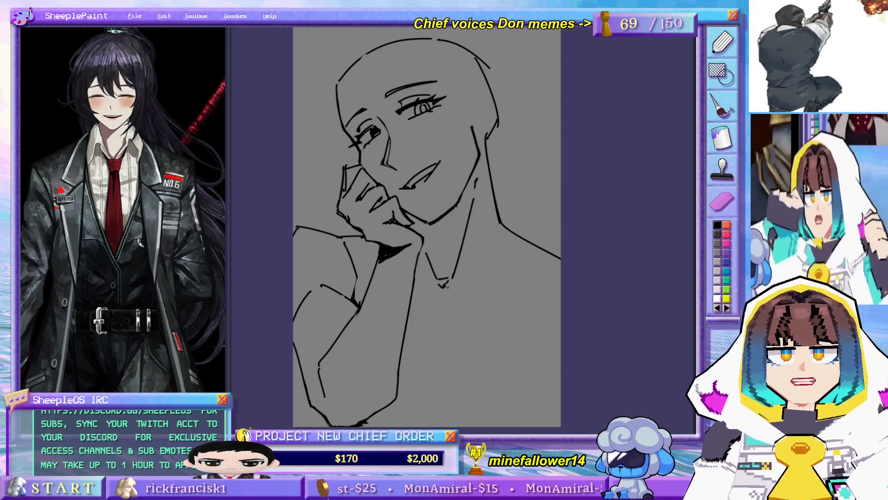
mouse_move(479, 240)
left_mouse_down()
mouse_move(473, 274)
mouse_move(580, 287)
left_mouse_up()
key("ctrl+z")
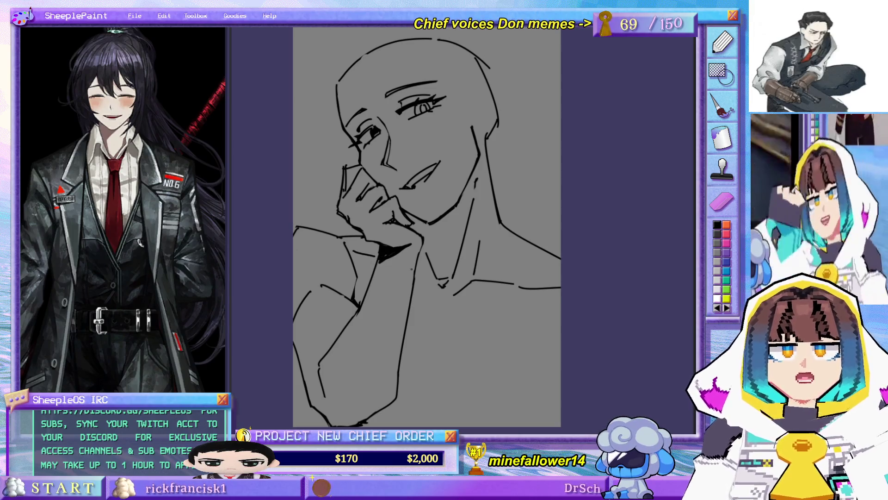
left_click_drag(352, 250, 373, 257)
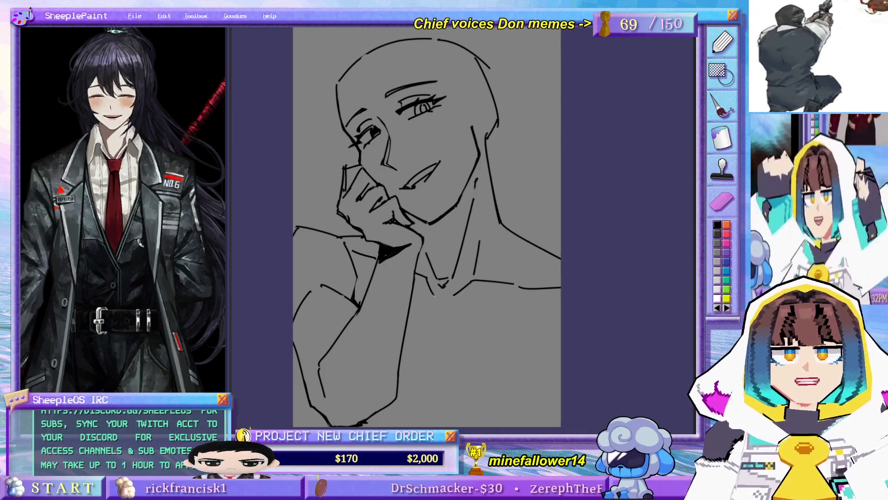
left_click_drag(501, 226, 508, 255)
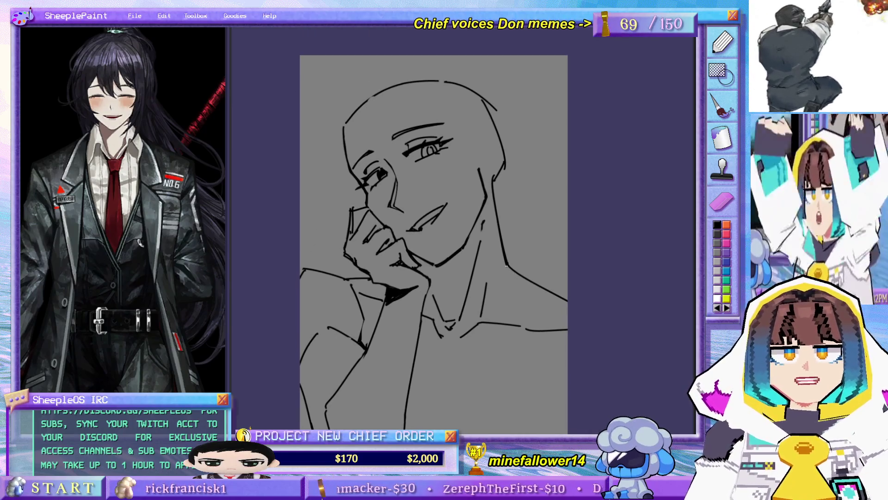
mouse_move(486, 309)
left_mouse_down()
mouse_move(490, 273)
mouse_move(485, 307)
left_mouse_up()
key("ctrl+z")
key("ctrl+z")
Step: Sketch short hair strands along the face's left edge beside the eye
mouse_move(532, 246)
left_mouse_down()
mouse_move(549, 256)
mouse_move(545, 271)
left_mouse_up()
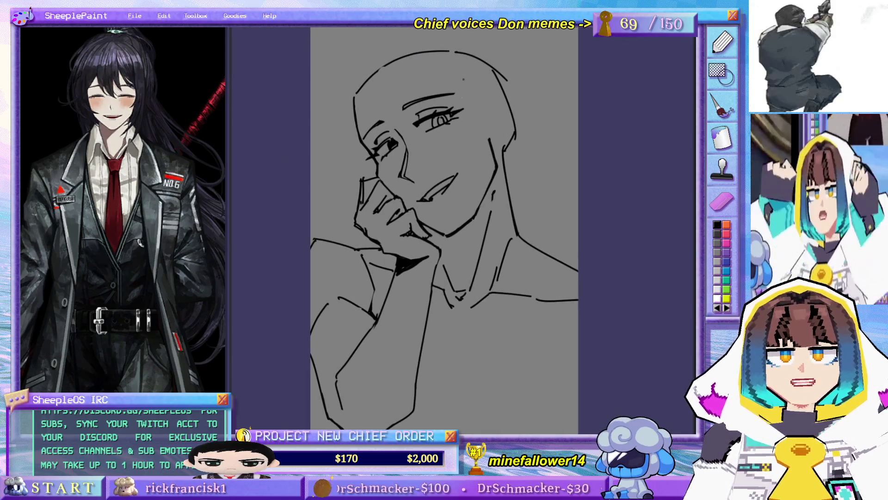
left_click_drag(374, 90, 386, 144)
key("ctrl+z")
mouse_move(374, 73)
left_mouse_down()
mouse_move(389, 139)
mouse_move(373, 103)
mouse_move(389, 139)
mouse_move(373, 122)
left_mouse_up()
key("ctrl+z")
key("ctrl+z")
left_click_drag(376, 127, 391, 140)
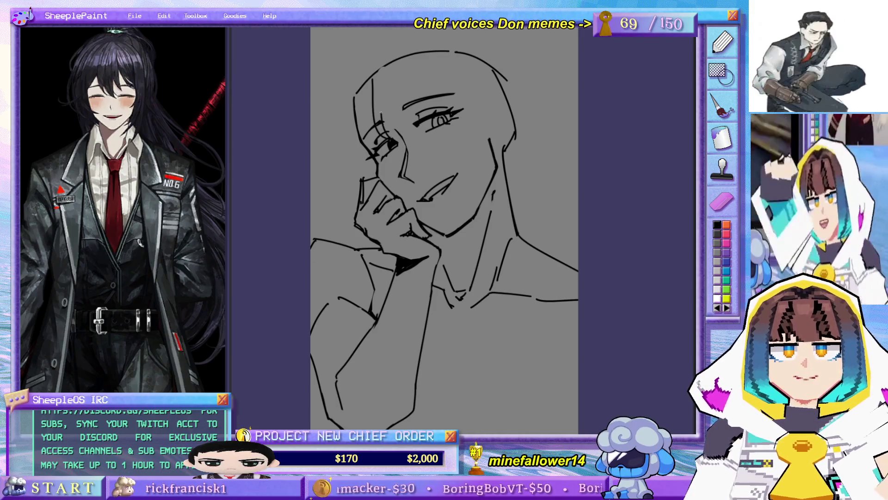
key("ctrl+z")
mouse_move(379, 103)
left_mouse_down()
mouse_move(403, 143)
mouse_move(388, 137)
mouse_move(414, 142)
left_mouse_up()
key("ctrl+z")
Step: Draw curved hair strands falling over the left cheek
key("ctrl+z")
left_click_drag(381, 105, 419, 149)
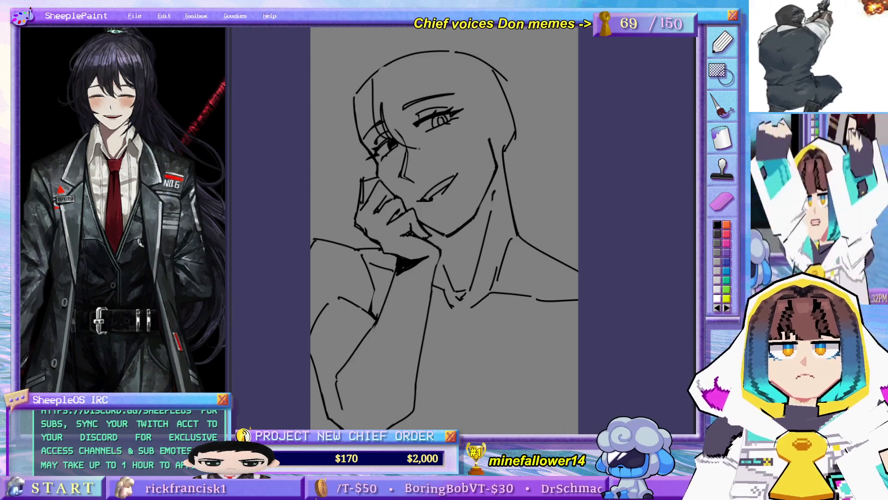
key("ctrl+z")
mouse_move(381, 101)
left_mouse_down()
mouse_move(393, 133)
mouse_move(425, 150)
left_mouse_up()
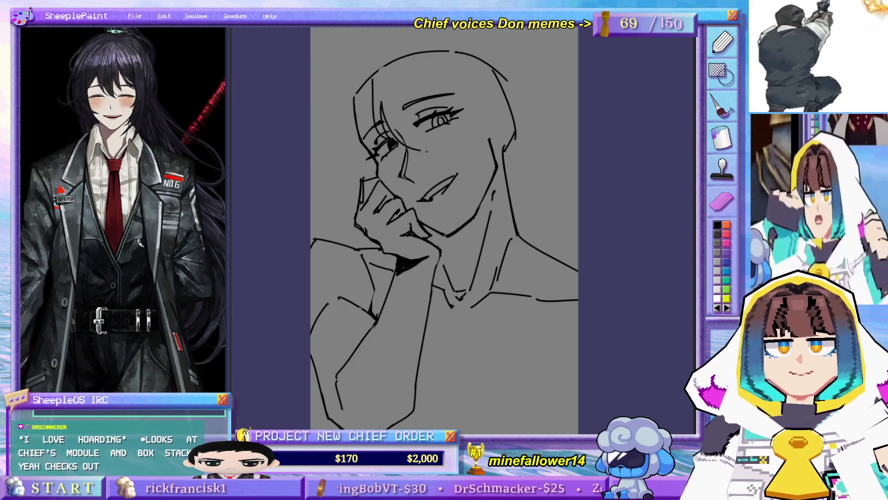
key("ctrl+z")
left_click_drag(385, 117, 437, 157)
key("ctrl+z")
Step: Add long hair strands sweeping across the forehead from the hairline
left_click_drag(416, 77, 434, 157)
key("ctrl+z")
mouse_move(408, 78)
left_mouse_down()
mouse_move(412, 115)
mouse_move(432, 155)
left_mouse_up()
mouse_move(407, 88)
left_mouse_down()
mouse_move(416, 119)
mouse_move(429, 115)
mouse_move(408, 108)
mouse_move(424, 115)
left_mouse_up()
key("ctrl+z")
key("ctrl+z")
key("ctrl+z")
left_click_drag(419, 59, 429, 115)
mouse_move(400, 72)
left_mouse_down()
mouse_move(415, 145)
mouse_move(365, 159)
mouse_move(385, 177)
mouse_move(374, 103)
mouse_move(395, 90)
left_mouse_up()
scroll(416, 145, "up", 1)
key("ctrl+z")
Step: Draw long hair strands from the crown down the upper-left of the head
mouse_move(380, 128)
left_mouse_down()
mouse_move(365, 99)
mouse_move(395, 89)
mouse_move(412, 134)
left_mouse_up()
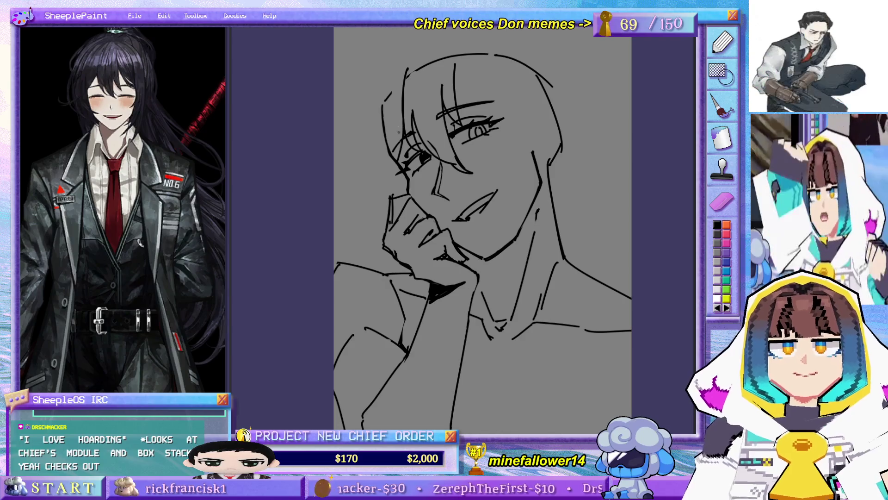
left_click_drag(397, 79, 385, 153)
key("ctrl+z")
mouse_move(409, 62)
left_mouse_down()
mouse_move(379, 111)
mouse_move(393, 155)
left_mouse_up()
key("ctrl+z")
key("ctrl+z")
key("ctrl+z")
left_click_drag(382, 113, 393, 155)
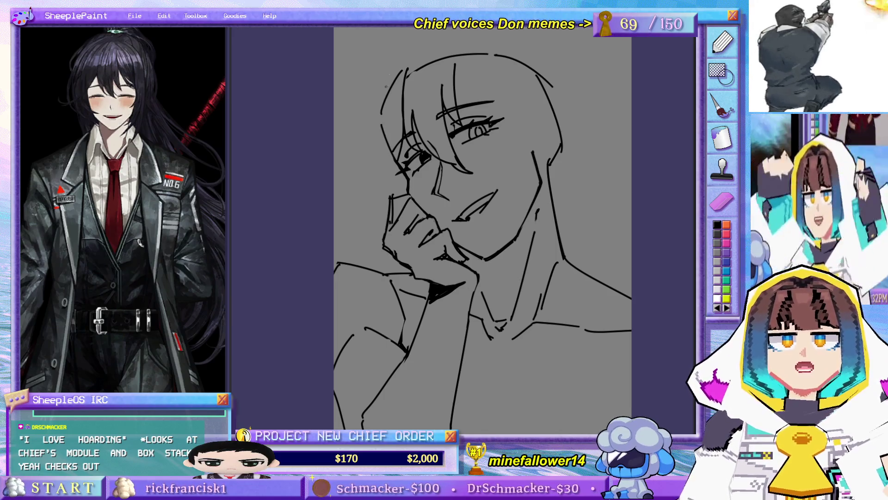
left_click_drag(414, 49, 357, 132)
key("ctrl+z")
mouse_move(433, 42)
left_mouse_down()
mouse_move(361, 104)
mouse_move(365, 186)
left_mouse_up()
Step: Add hair strands along the left edge of the head and down beside the face
key("ctrl+z")
left_click_drag(355, 109, 364, 202)
key("ctrl+z")
left_click_drag(357, 113, 369, 203)
left_click_drag(360, 147, 385, 210)
key("ctrl+z")
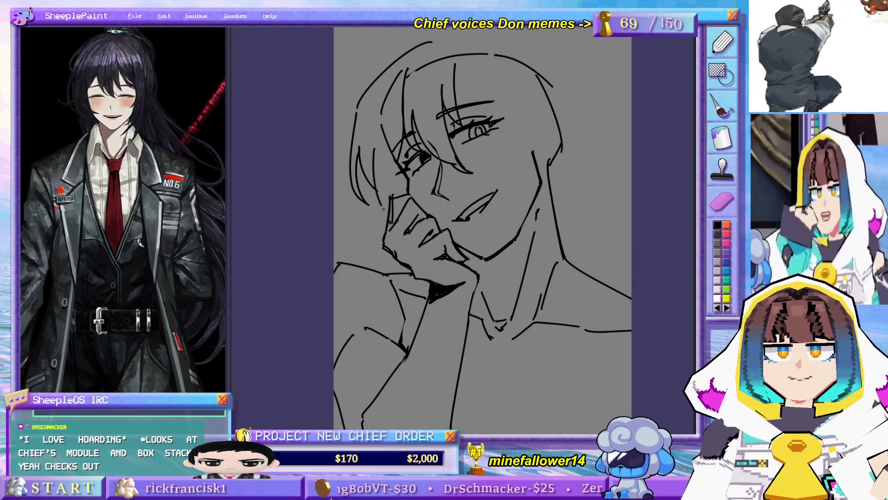
key("ctrl+z")
left_click_drag(370, 133, 390, 230)
key("ctrl+z")
key("ctrl+z")
left_click_drag(376, 118, 389, 215)
Step: Add a curved hair strand and a short stroke at the left of the head
left_click_drag(388, 92, 365, 163)
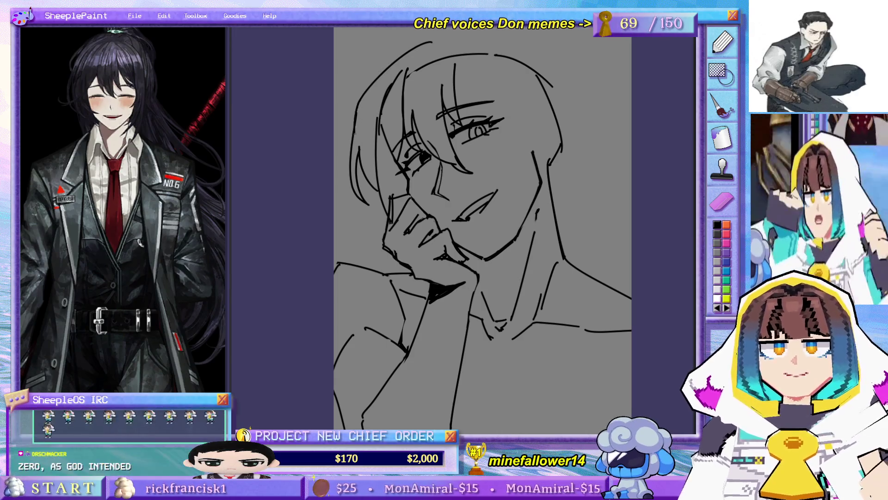
key("ctrl+z")
left_click_drag(382, 71, 351, 130)
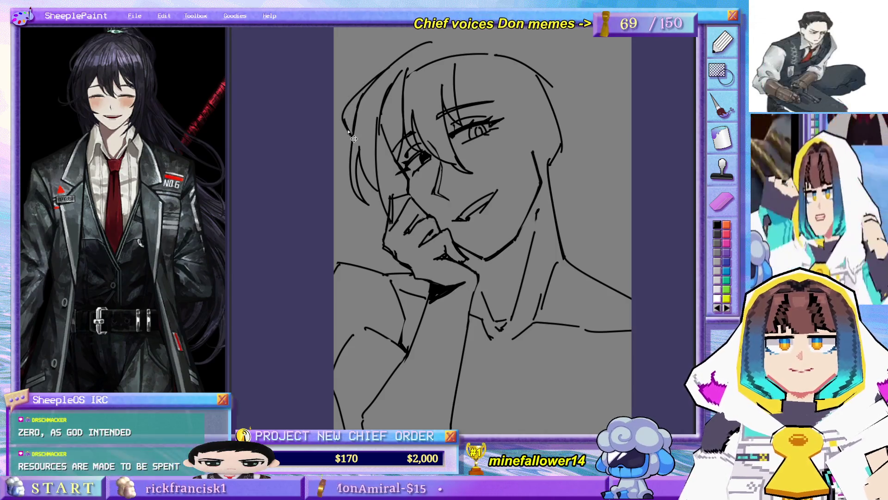
left_click_drag(353, 106, 349, 114)
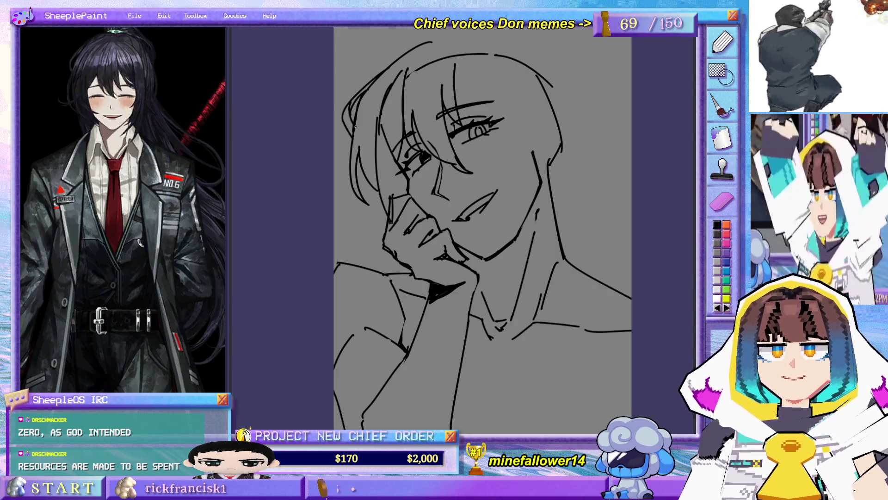
Step: Try an arc for the top of the head, then remove those strokes
left_click_drag(420, 76, 411, 104)
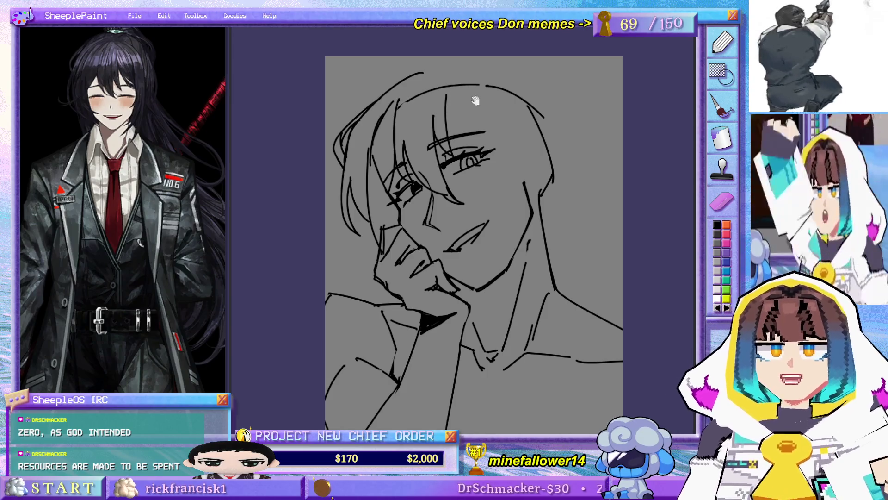
left_click_drag(475, 101, 471, 93)
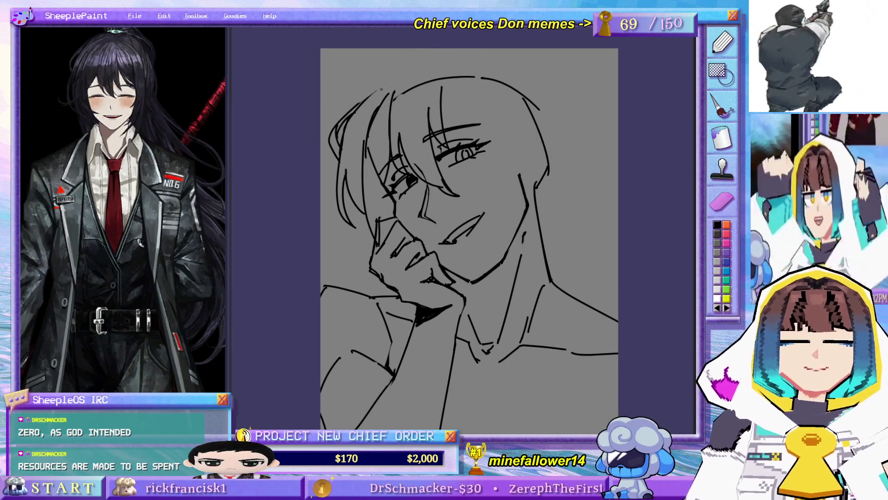
left_click_drag(356, 103, 425, 68)
key("ctrl+z")
mouse_move(356, 103)
left_mouse_down()
mouse_move(426, 68)
mouse_move(453, 71)
left_mouse_up()
key("ctrl+z")
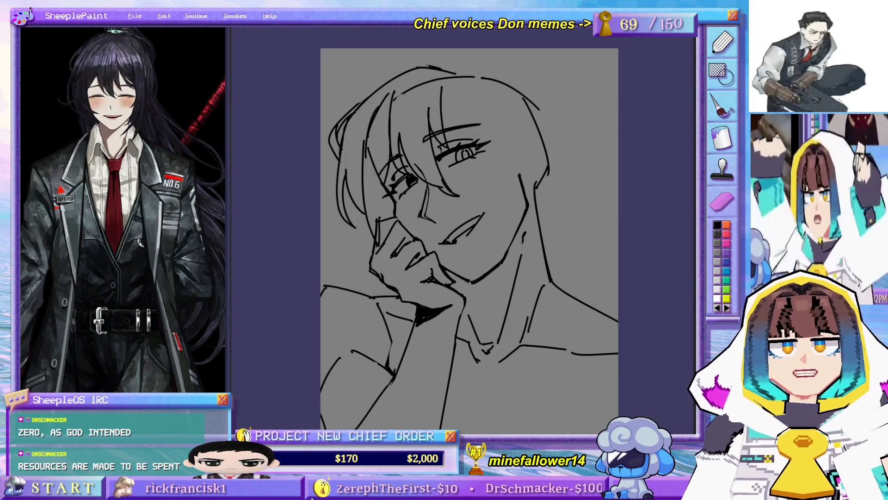
key("ctrl+z")
key("ctrl+z")
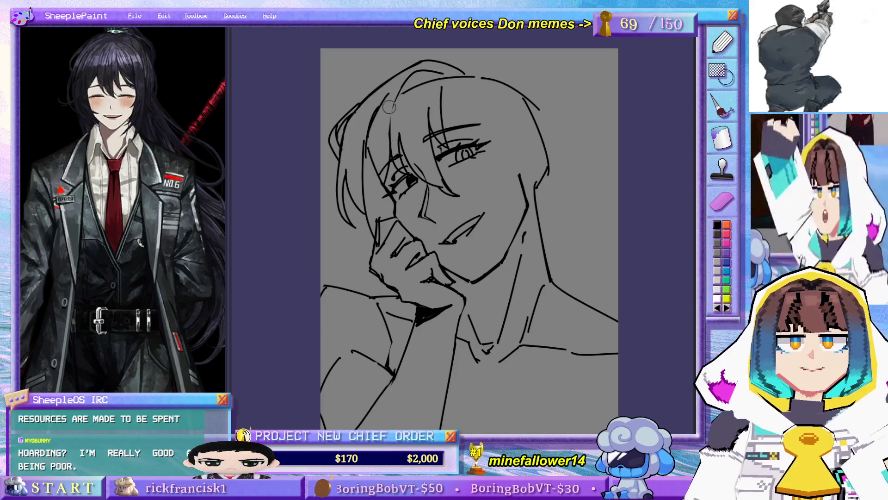
Step: Add a short hair stroke at the top of the head, discarding a thin forehead strand
left_click_drag(392, 141, 401, 85)
key("ctrl+z")
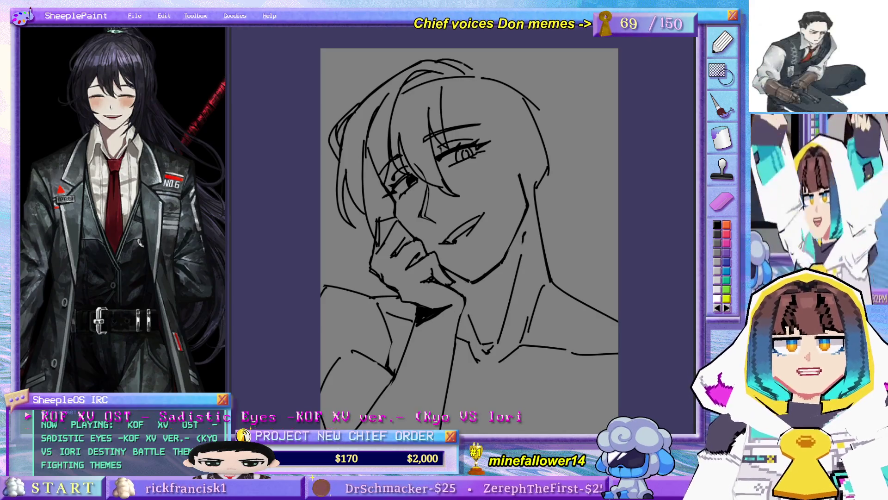
left_click_drag(463, 73, 504, 64)
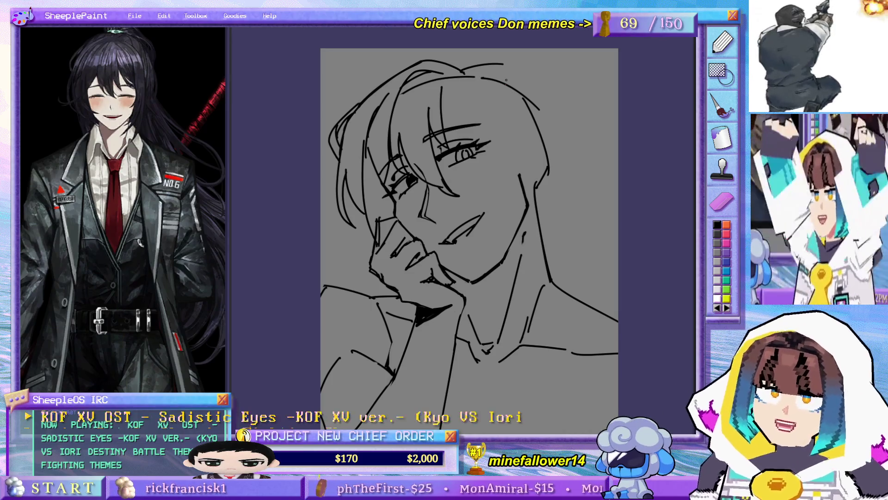
mouse_move(506, 80)
left_mouse_down()
mouse_move(456, 185)
mouse_move(452, 166)
left_mouse_up()
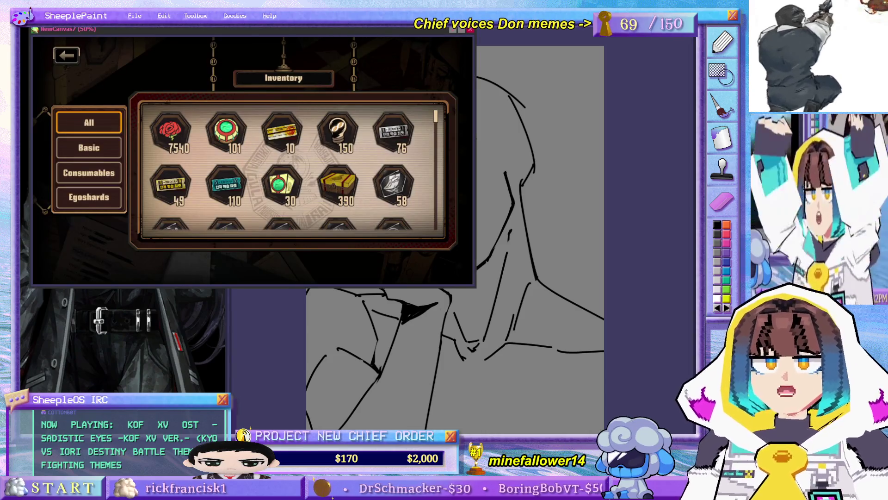
Step: Maximize the inventory screenshot window and scroll through the item counts
left_click(461, 31)
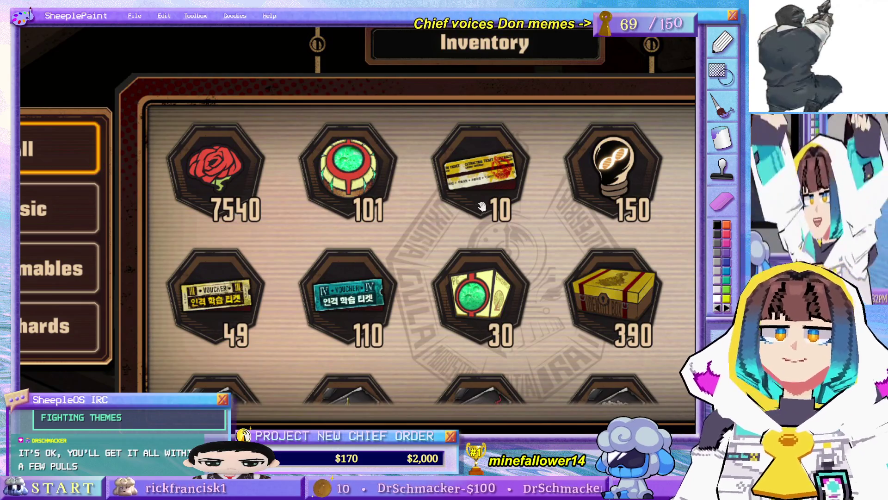
scroll(481, 234, "down", 1)
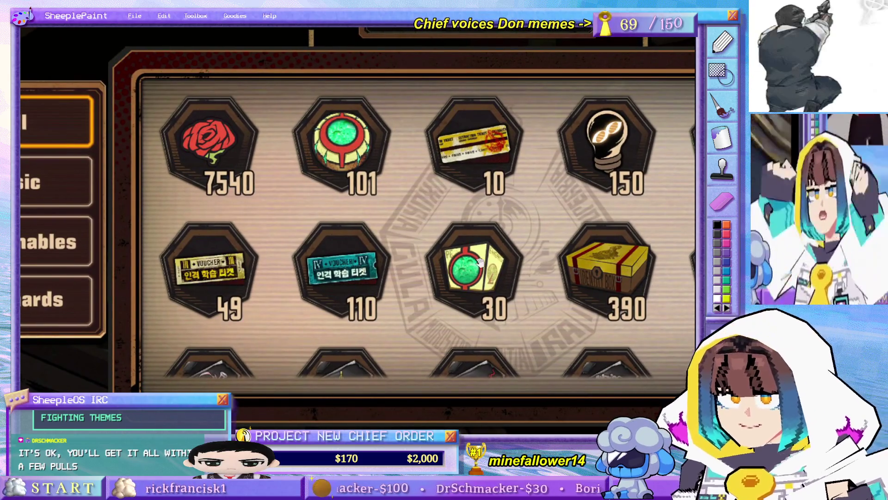
scroll(479, 264, "up", 2)
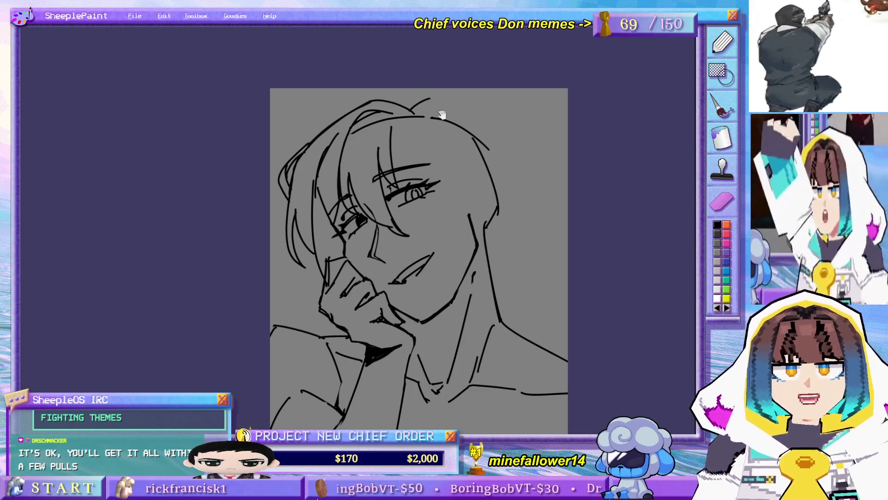
Step: Sketch a hair strand falling down across the face, redrawing it several times until it fits
left_click_drag(523, 266, 463, 208)
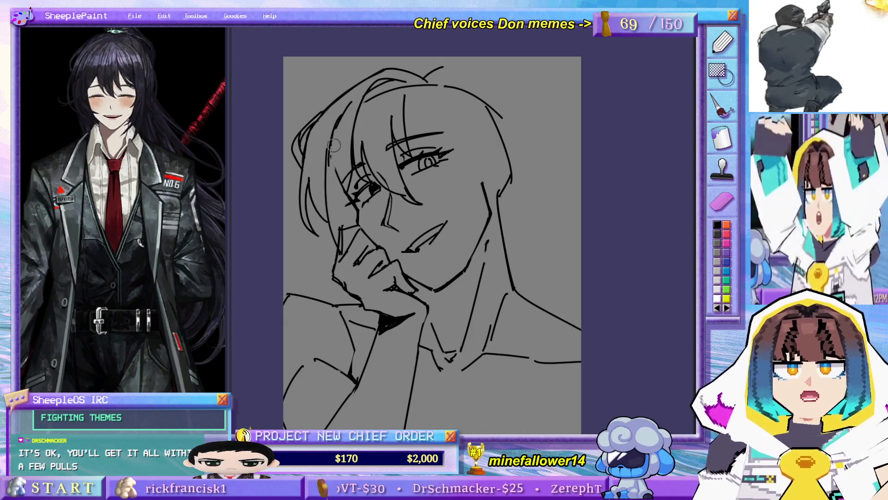
left_click_drag(360, 92, 344, 178)
key("ctrl+z")
left_click_drag(368, 76, 339, 176)
key("ctrl+z")
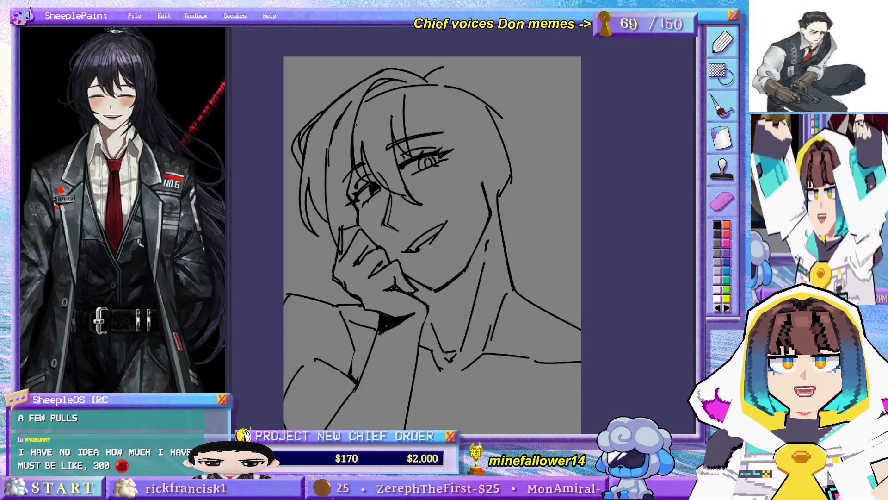
left_click_drag(357, 113, 346, 178)
key("ctrl+z")
left_click_drag(353, 133, 347, 227)
key("ctrl+z")
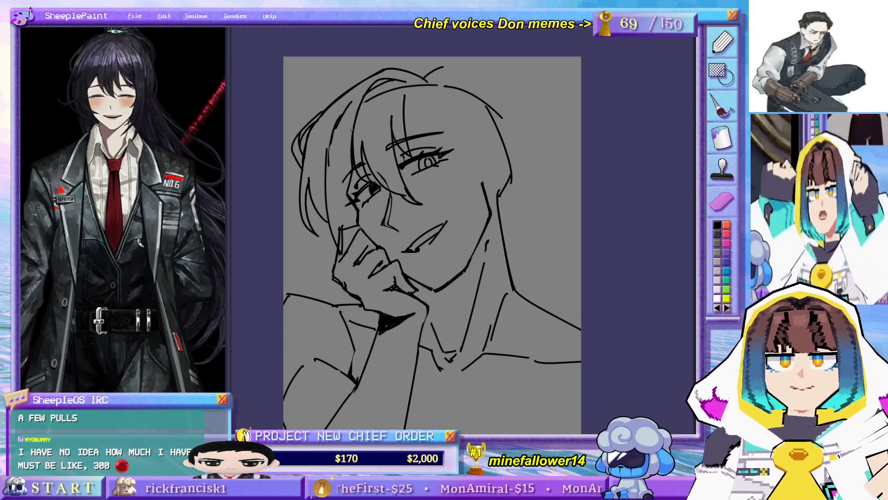
left_click_drag(351, 128, 346, 225)
key("ctrl+z")
left_click_drag(359, 106, 347, 218)
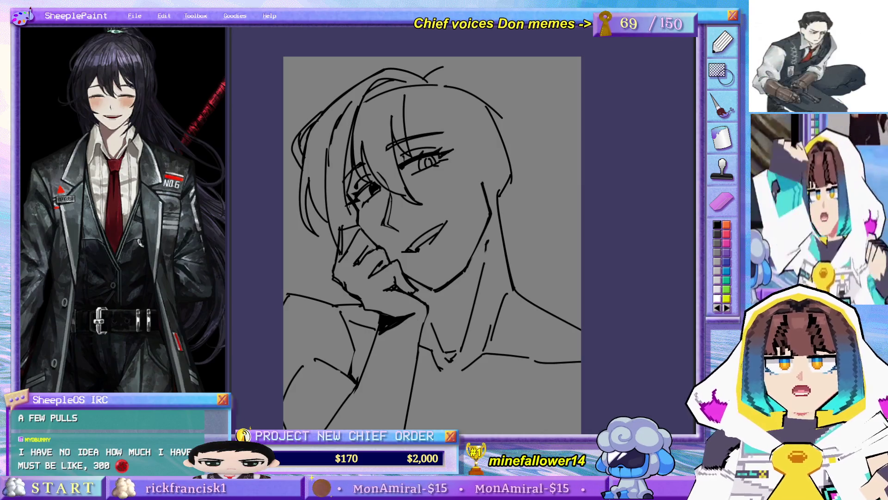
Step: Draw hair strokes along the left side of the face, retrying the lower one
key("ctrl+z")
mouse_move(337, 127)
left_mouse_down()
mouse_move(330, 190)
mouse_move(371, 225)
left_mouse_up()
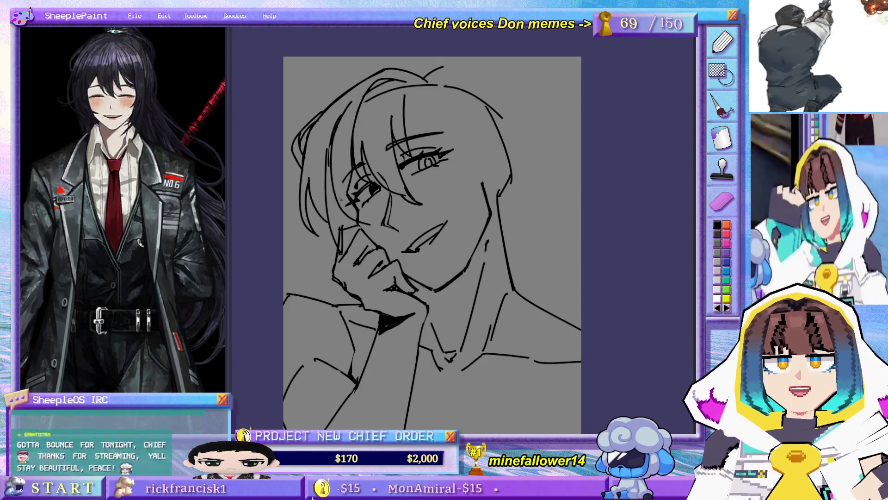
left_click_drag(335, 201, 362, 231)
key("ctrl+z")
left_click_drag(333, 158, 329, 185)
mouse_move(339, 199)
left_mouse_down()
mouse_move(357, 225)
mouse_move(384, 235)
left_mouse_up()
Step: Settle the hair strokes left of the face and add a line along the left jaw
key("ctrl+z")
key("ctrl+z")
left_click_drag(332, 164, 329, 190)
left_click_drag(336, 201, 373, 237)
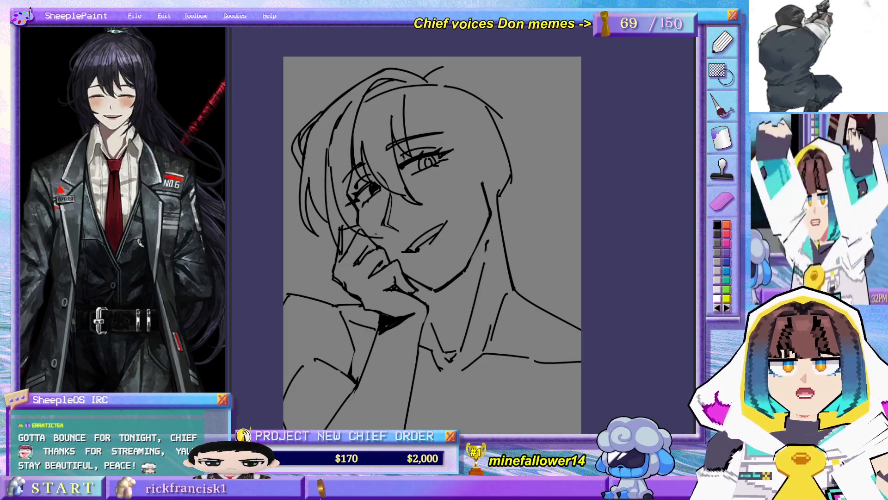
key("ctrl+z")
key("ctrl+z")
left_click_drag(332, 169, 329, 188)
left_click_drag(337, 201, 365, 234)
left_click_drag(346, 151, 350, 195)
left_click_drag(359, 219, 381, 236)
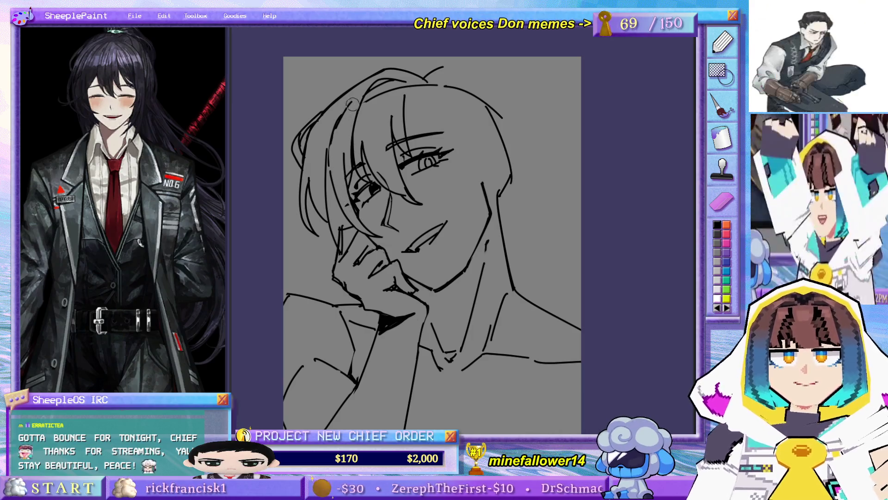
Step: Draw a hair strand over the forehead and a short stroke at the left of the hair
left_click_drag(366, 82, 342, 161)
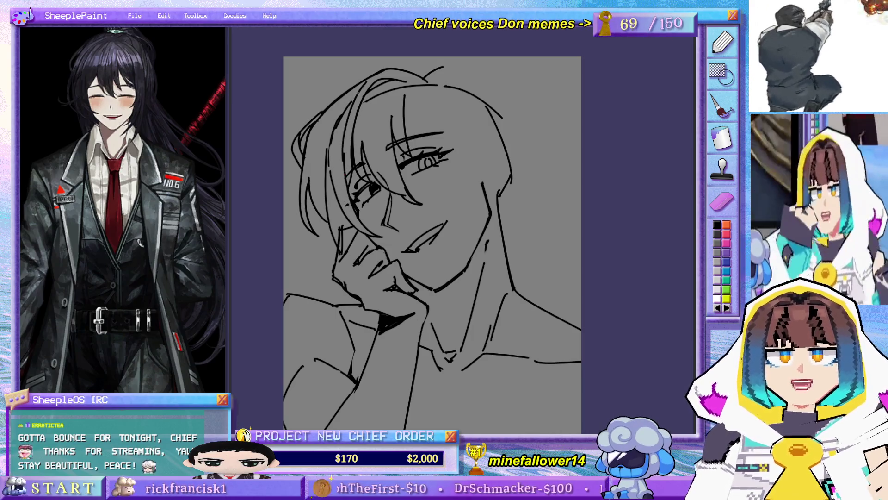
key("ctrl+z")
left_click_drag(359, 87, 344, 180)
key("ctrl+z")
left_click_drag(358, 90, 345, 180)
key("ctrl+z")
left_click_drag(358, 90, 343, 167)
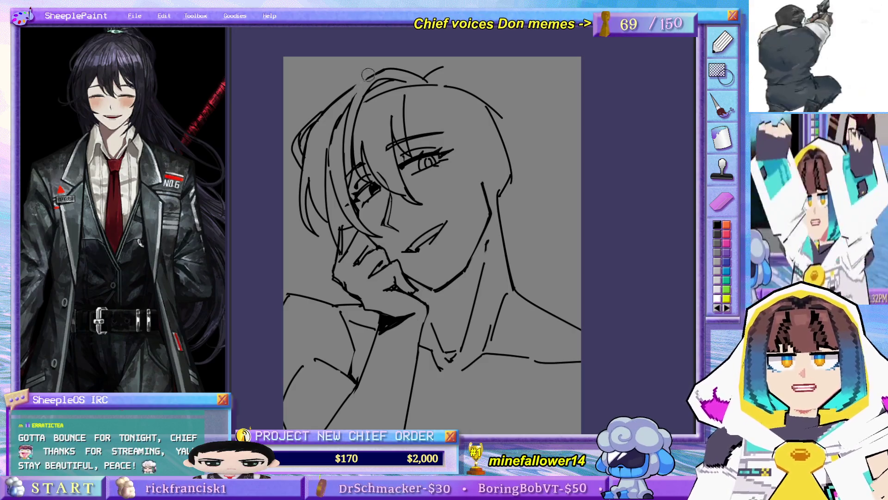
mouse_move(373, 78)
left_mouse_down()
mouse_move(350, 113)
mouse_move(350, 102)
left_mouse_up()
key("ctrl+z")
key("ctrl+z")
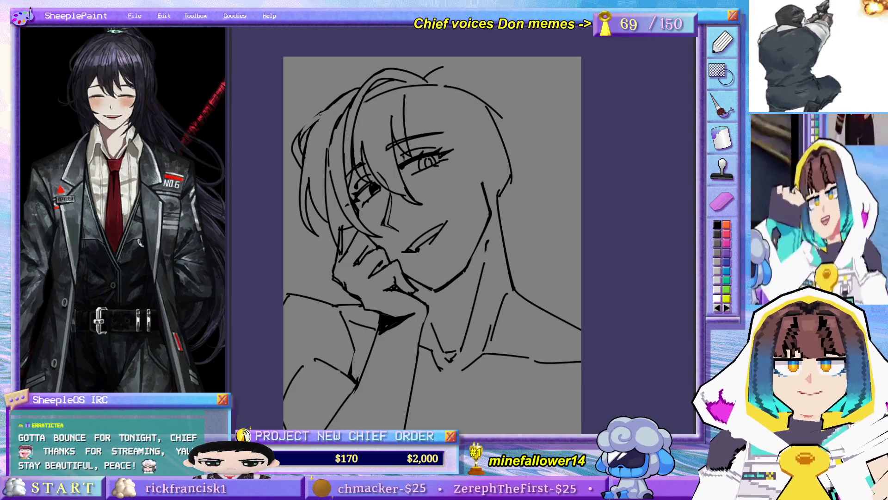
left_click_drag(324, 110, 300, 132)
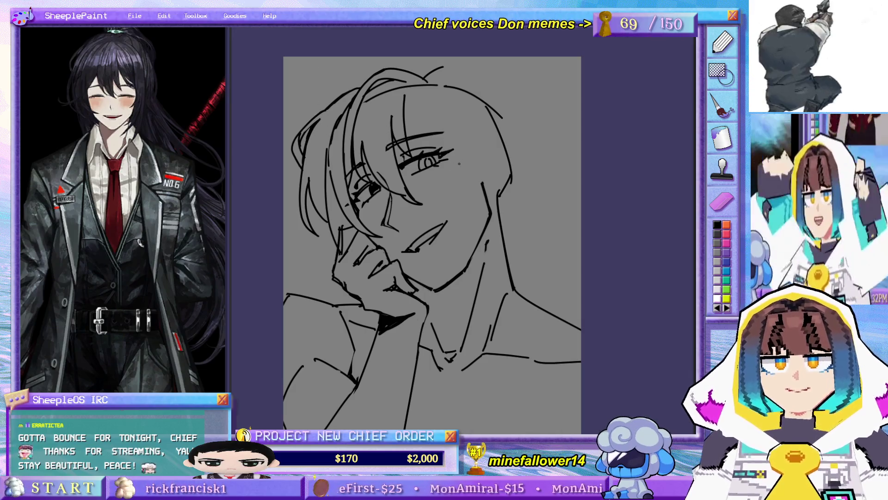
Step: Add a vertical strand above the eye and a long strand sweeping through the eye line
left_click_drag(405, 91, 407, 139)
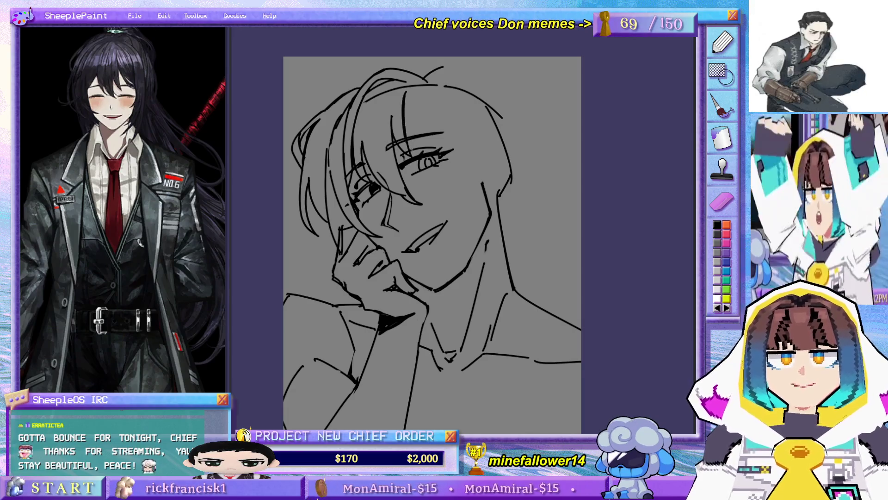
left_click_drag(404, 93, 468, 155)
key("ctrl+z")
left_click_drag(405, 93, 462, 156)
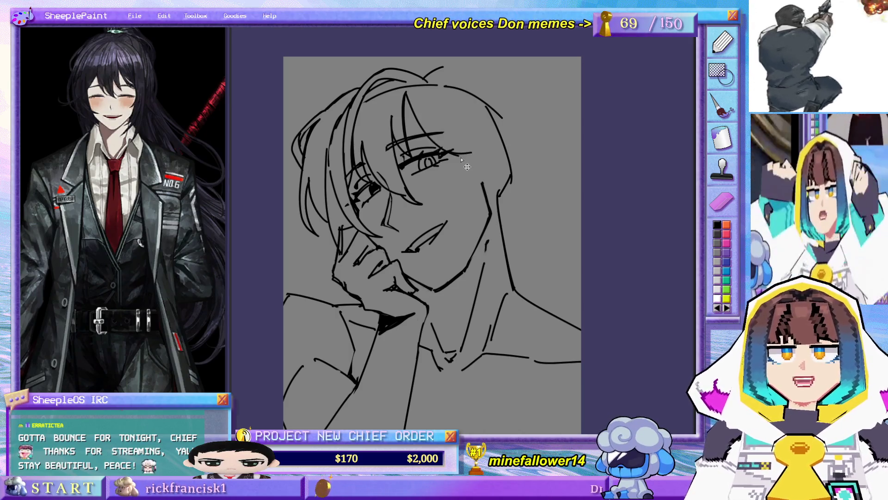
Step: Lengthen the right eyelid line and add hair strands sweeping toward the eye
left_click(470, 158)
key("ctrl+z")
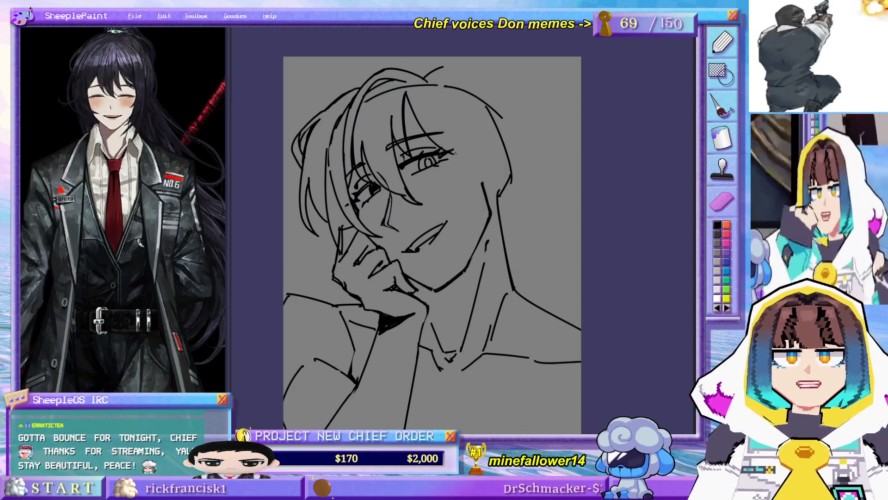
left_click_drag(446, 152, 473, 154)
left_click_drag(419, 103, 433, 133)
left_click_drag(439, 137, 461, 150)
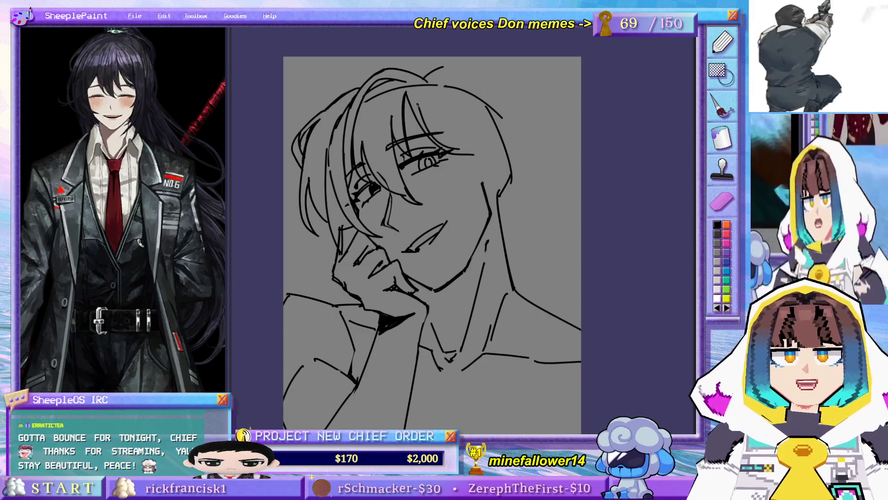
left_click_drag(418, 105, 453, 141)
left_click_drag(448, 137, 471, 149)
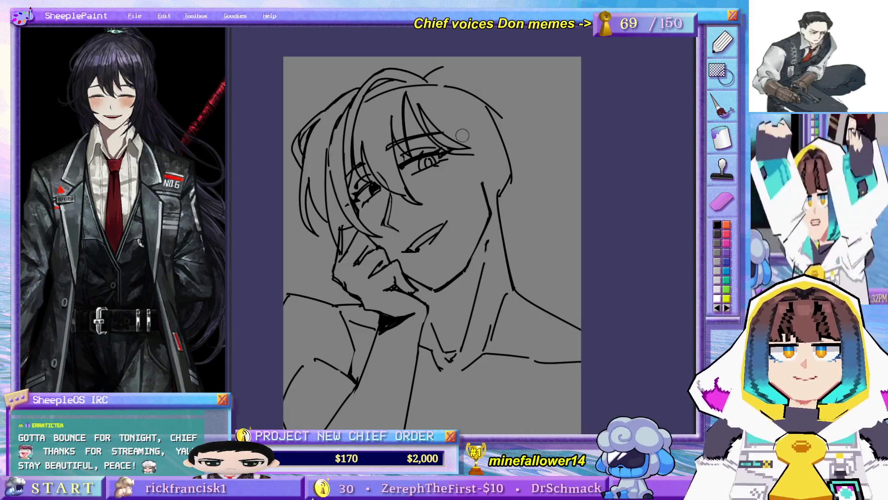
Step: Draw a long stroke curving inward down the right cheek
mouse_move(422, 83)
left_mouse_down()
mouse_move(469, 184)
mouse_move(469, 217)
left_mouse_up()
key("ctrl+z")
key("ctrl+z")
mouse_move(437, 90)
left_mouse_down()
mouse_move(450, 209)
mouse_move(475, 187)
left_mouse_up()
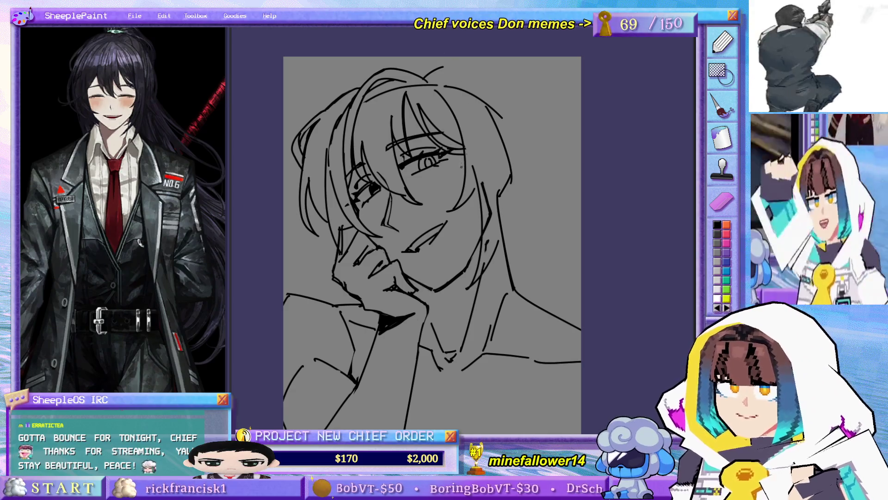
left_click_drag(466, 166, 498, 164)
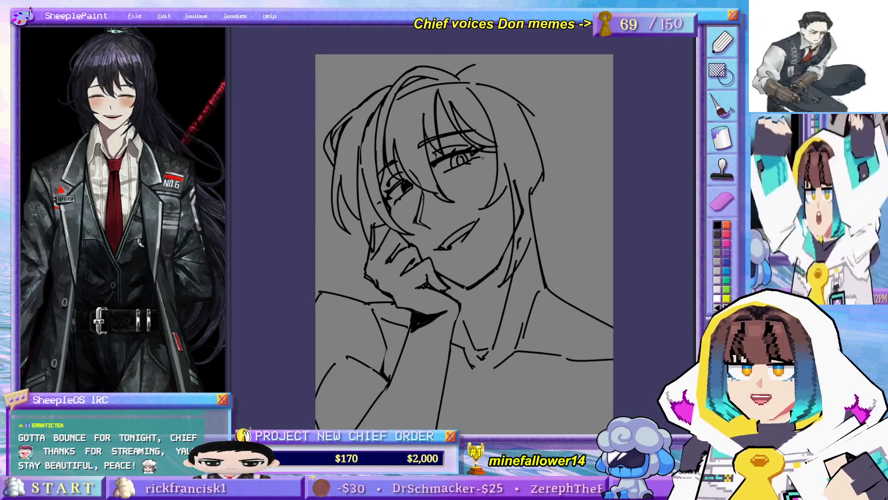
scroll(483, 158, "up", 3)
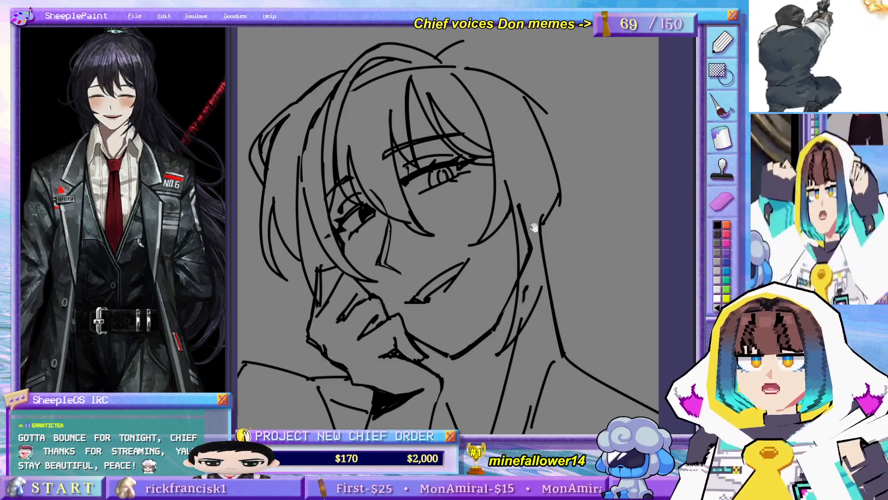
scroll(518, 189, "down", 2)
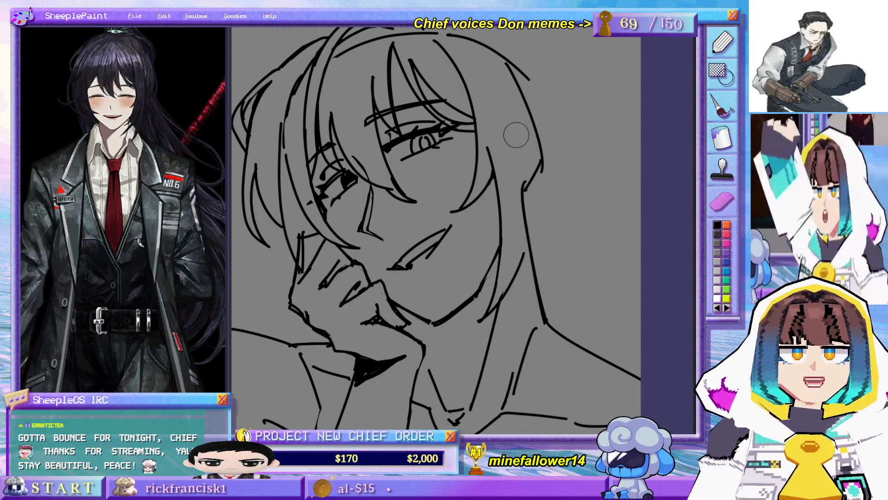
Step: With the whole drawing fitted and mirrored, add a long hair stroke from the top of the head
key("ctrl+0")
key("h")
left_click_drag(419, 82, 387, 229)
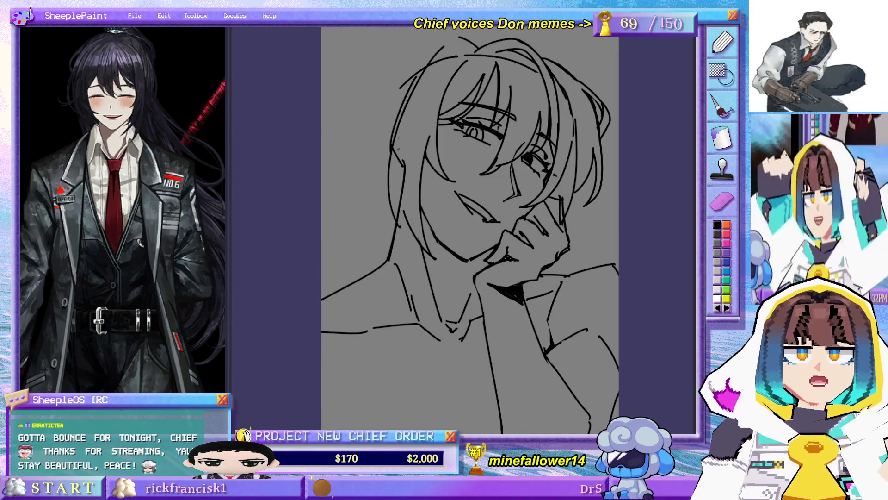
key("ctrl+z")
left_click_drag(418, 68, 386, 222)
key("ctrl+z")
mouse_move(436, 44)
left_mouse_down()
mouse_move(422, 58)
mouse_move(398, 226)
left_mouse_up()
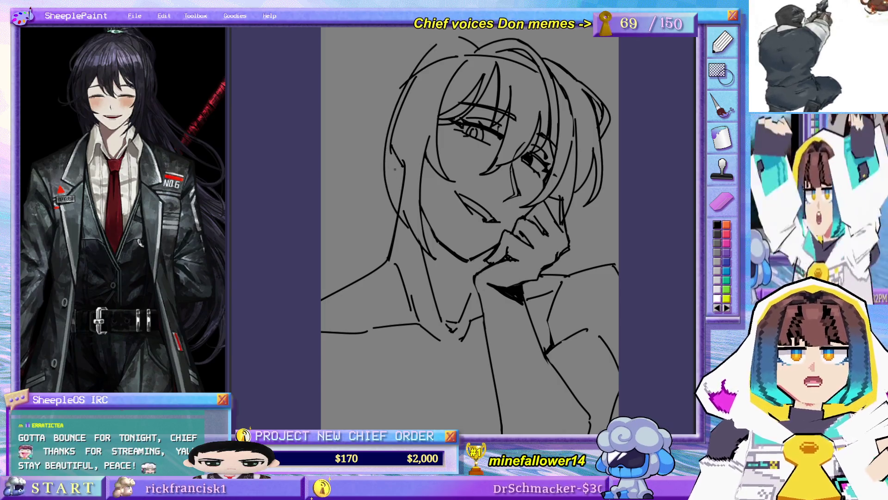
key("h")
Step: Redraw the line along the right side of the face down toward the neck
left_click_drag(527, 155, 517, 283)
key("ctrl+z")
left_click_drag(537, 211, 513, 298)
Step: Try strokes down the right side of the neck and hair, discarding the upper-right attempts
left_click_drag(523, 242, 516, 285)
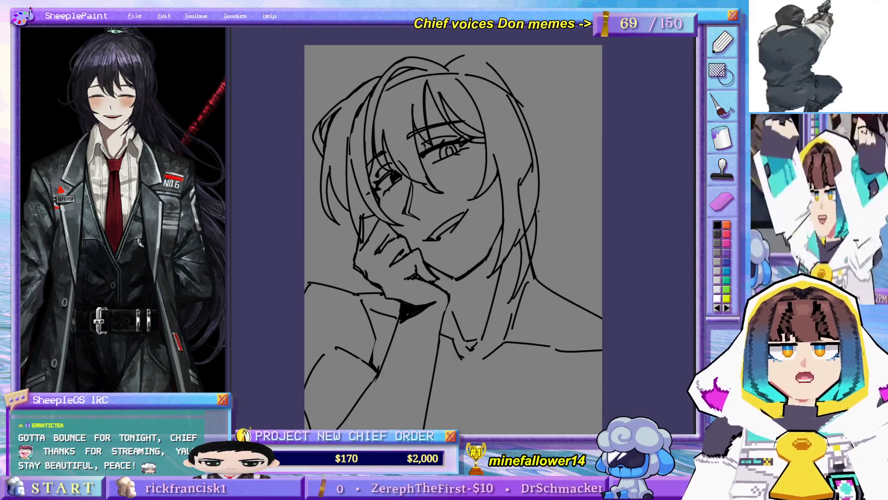
key("ctrl+z")
left_click_drag(538, 217, 564, 259)
left_click_drag(473, 70, 506, 96)
key("ctrl+z")
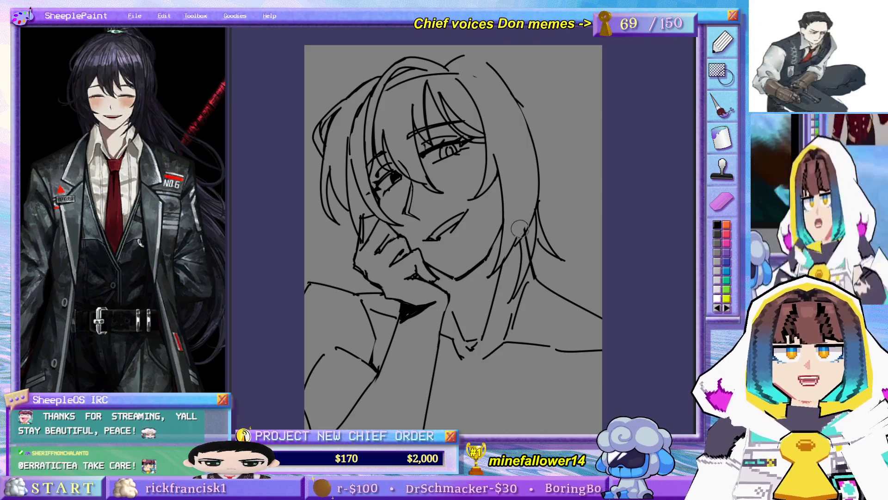
key("ctrl+z")
key("ctrl+z")
key("ctrl+z")
left_click_drag(530, 135, 539, 178)
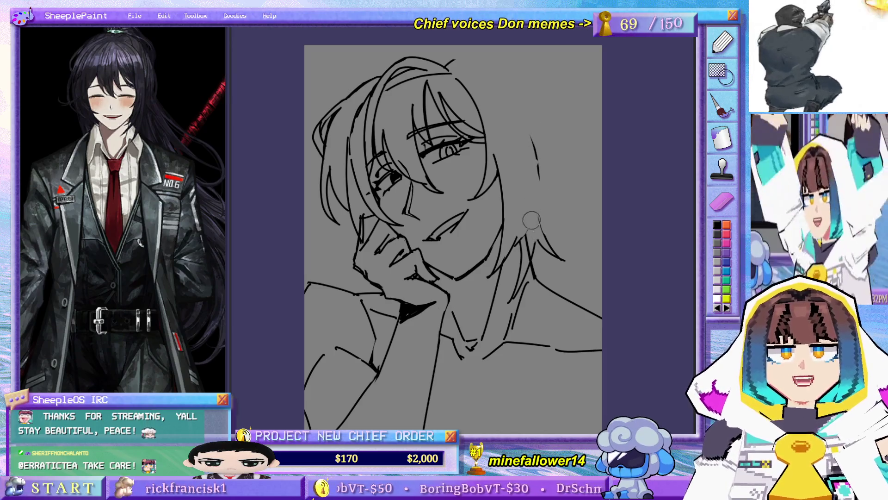
key("ctrl+z")
Step: Draw a long hair outline with the canvas mirrored, then lengthen the short strand atop the head
key("ctrl+z")
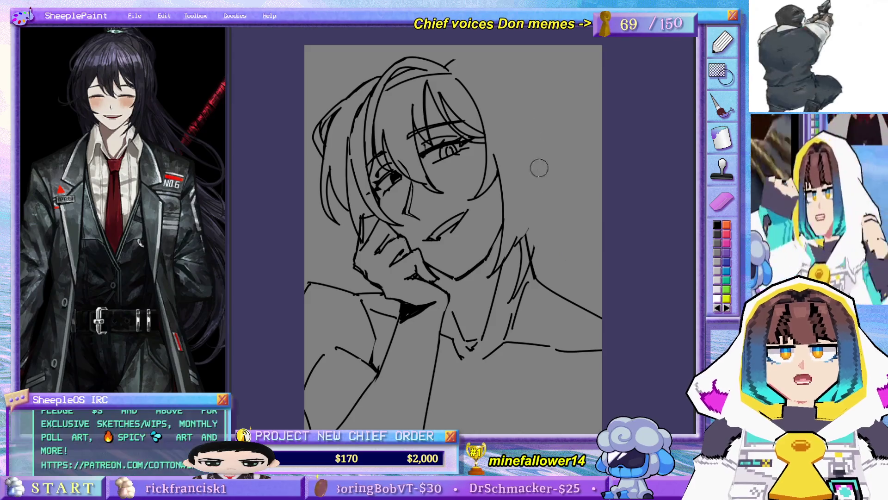
left_click_drag(455, 58, 531, 210)
key("ctrl+z")
mouse_move(465, 57)
left_mouse_down()
mouse_move(531, 204)
mouse_move(481, 75)
mouse_move(531, 216)
left_mouse_up()
key("ctrl+z")
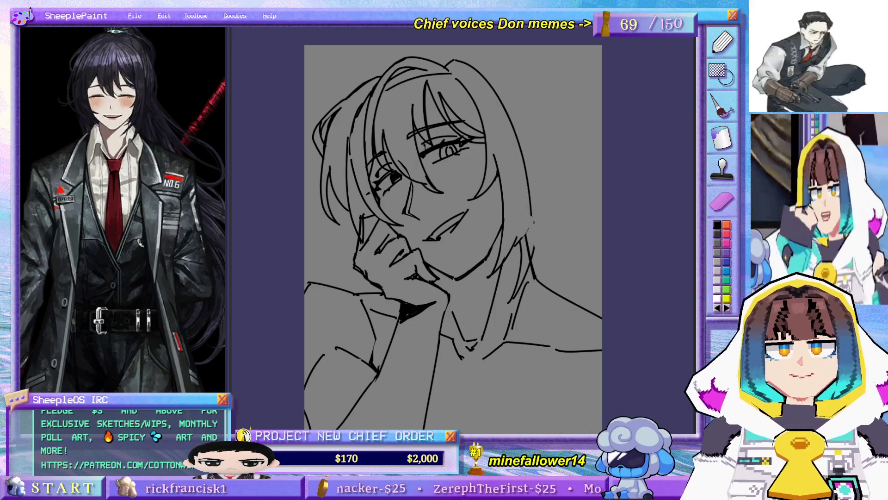
key("h")
key("ctrl+z")
left_click_drag(453, 67, 394, 216)
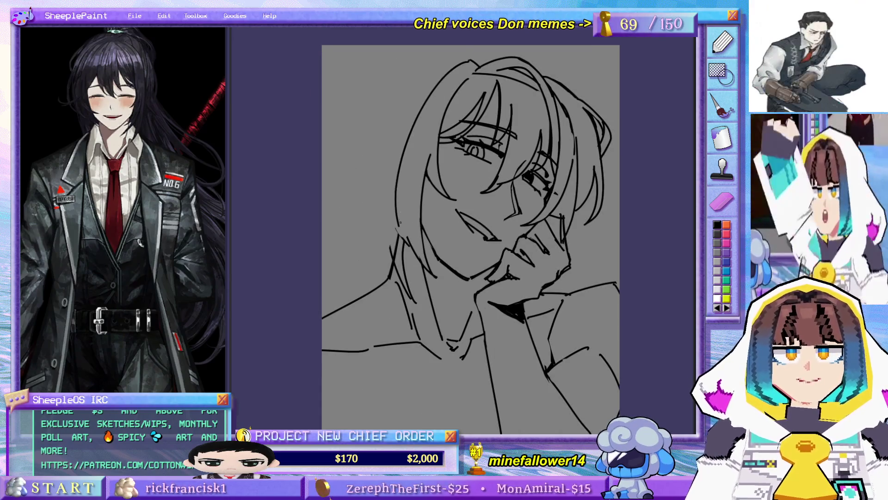
key("h")
left_click_drag(460, 78, 481, 127)
key("ctrl+z")
key("ctrl+z")
key("ctrl+z")
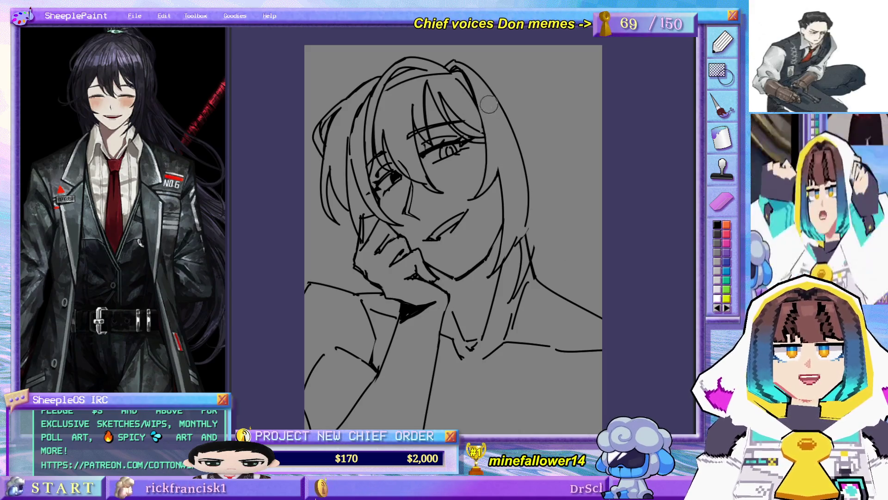
Step: Draw a long strand down the right side of the hair after several trial strokes
left_click_drag(489, 94, 499, 169)
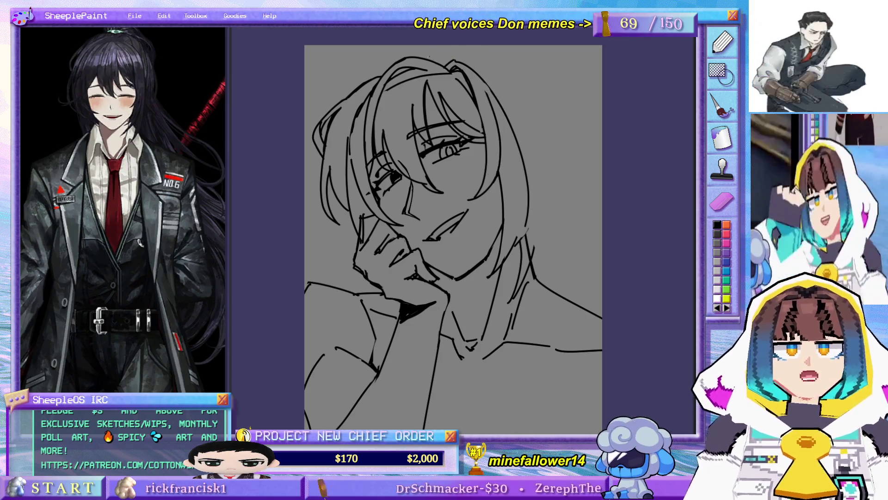
key("ctrl+z")
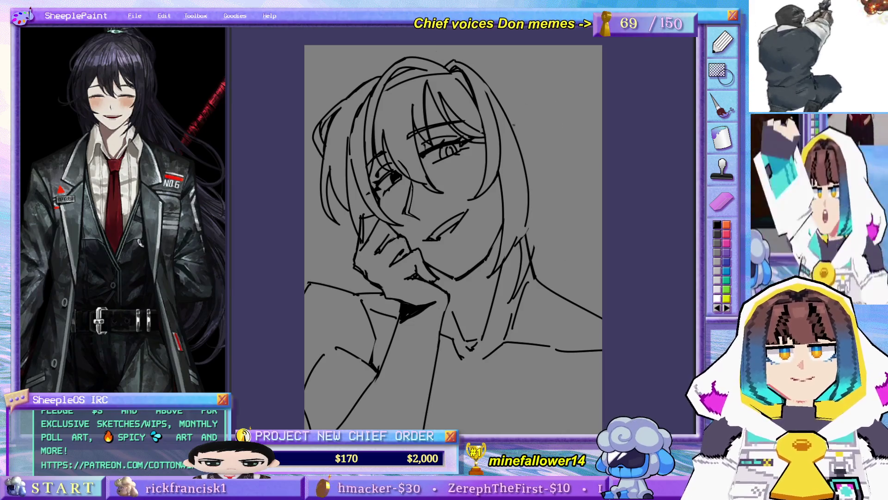
left_click_drag(518, 133, 537, 168)
key("ctrl+z")
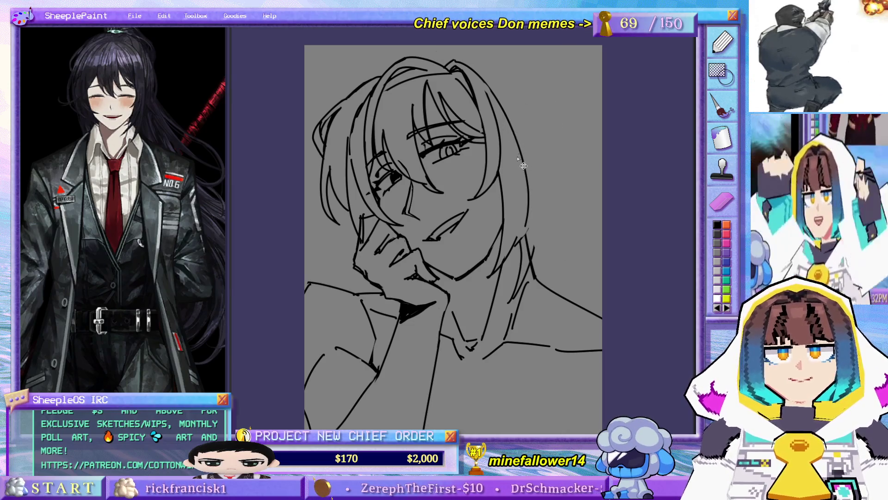
left_click_drag(515, 126, 507, 245)
key("ctrl+z")
left_click_drag(516, 160, 502, 259)
key("ctrl+z")
left_click_drag(504, 164, 507, 258)
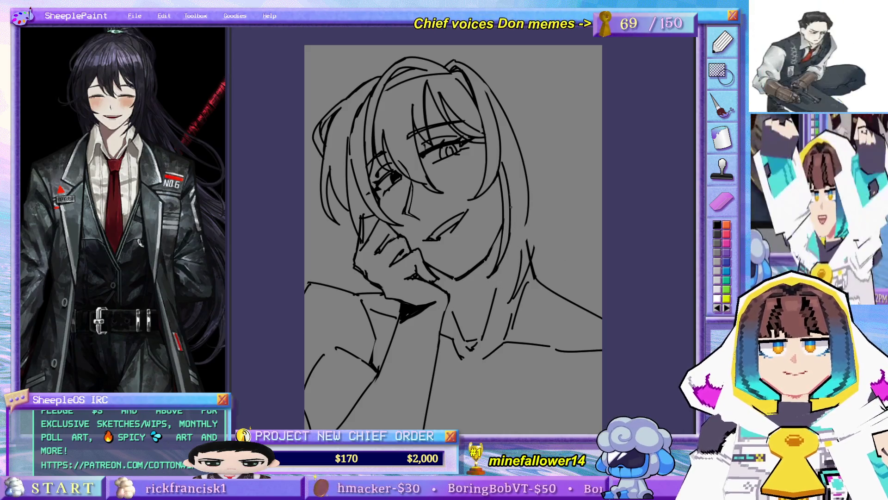
Step: Add strands along the hair's right edge and a new neck line at the right
left_click_drag(501, 142, 528, 243)
key("ctrl+z")
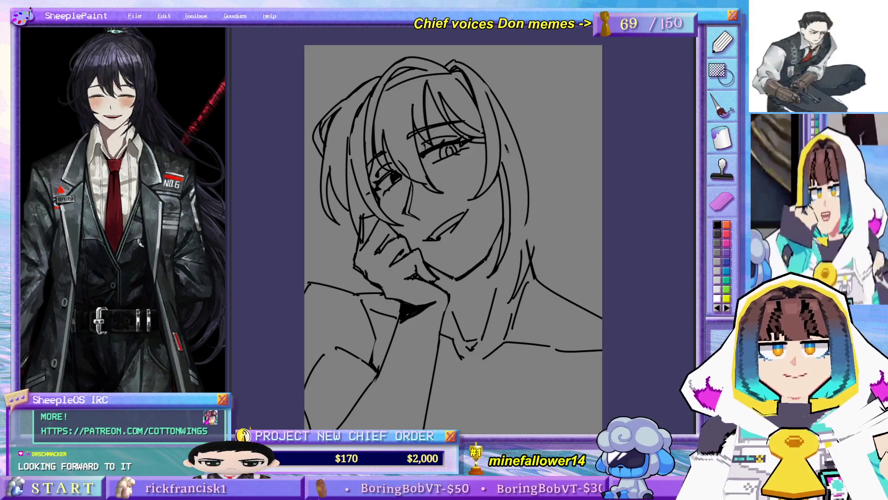
left_click_drag(494, 107, 513, 196)
left_click_drag(506, 146, 518, 252)
key("ctrl+z")
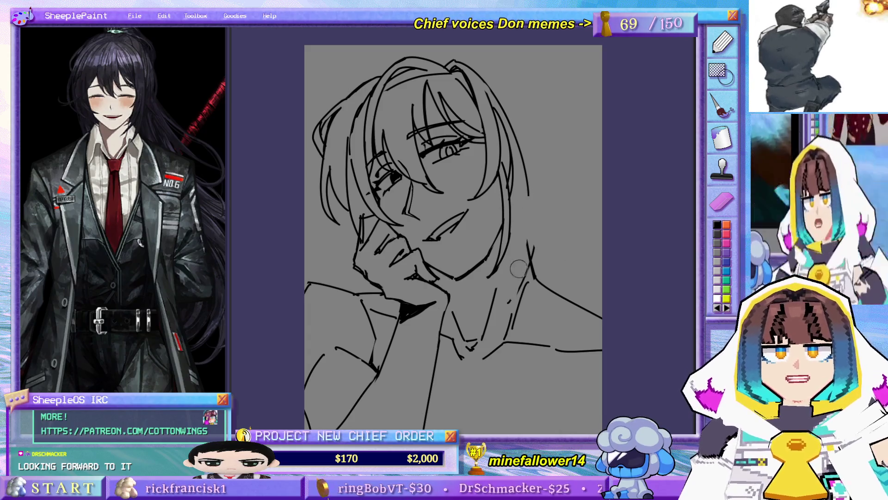
left_click_drag(529, 282, 511, 303)
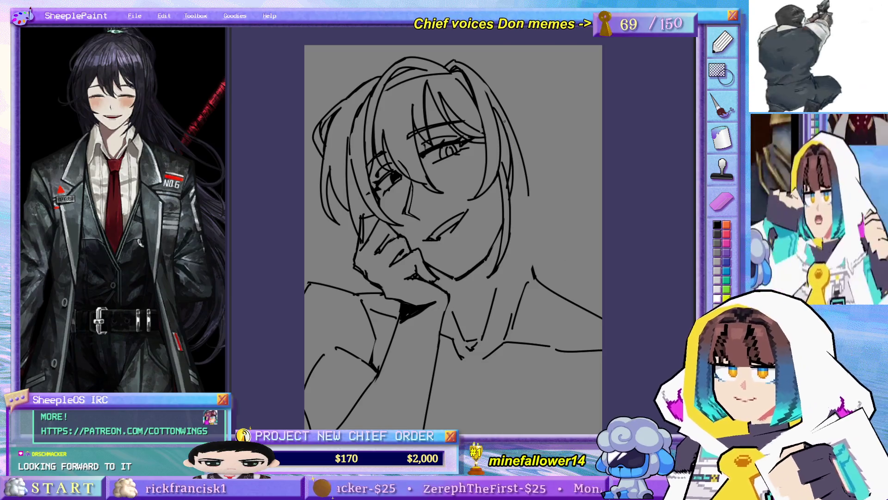
left_click_drag(517, 199, 535, 204)
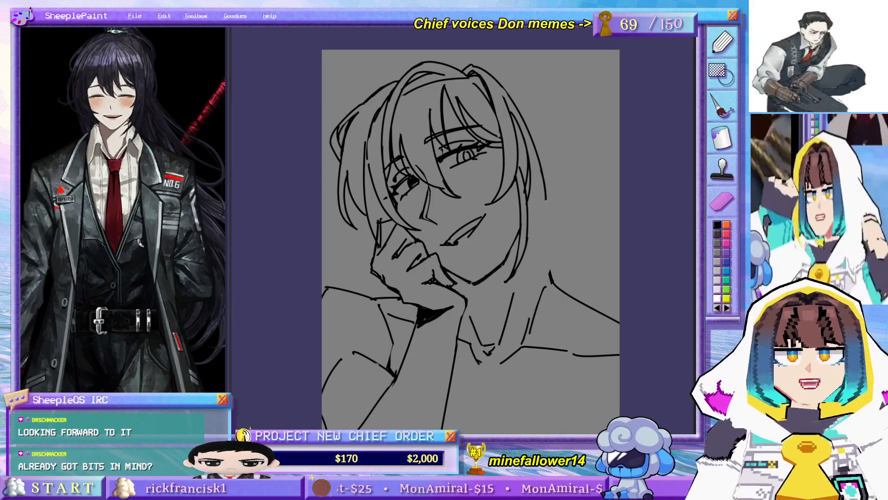
Step: Redraw the long right-side hair strand toward the shoulder through repeated attempts
mouse_move(545, 192)
left_mouse_down()
mouse_move(567, 249)
mouse_move(540, 221)
mouse_move(527, 301)
left_mouse_up()
key("ctrl+z")
left_click_drag(546, 244, 527, 294)
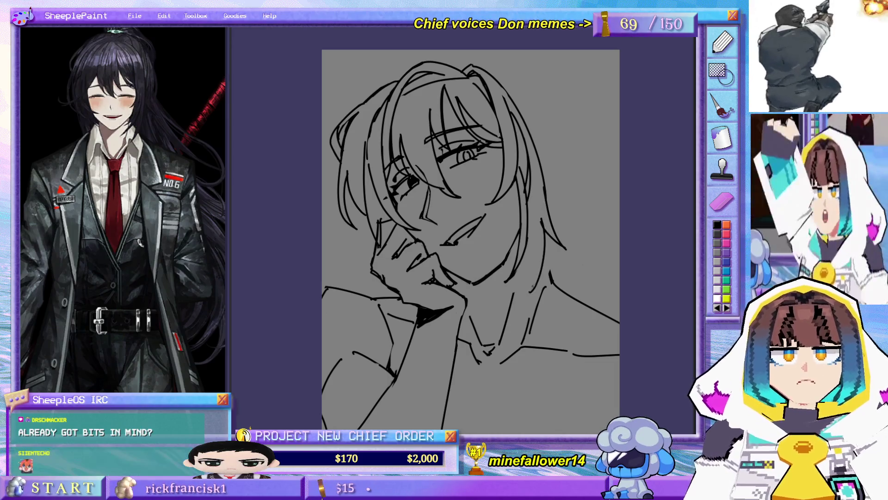
key("ctrl+z")
left_click_drag(545, 207, 541, 249)
left_click_drag(546, 211, 535, 287)
key("ctrl+z")
left_click_drag(546, 203, 533, 293)
key("ctrl+z")
left_click_drag(548, 211, 526, 293)
key("ctrl+z")
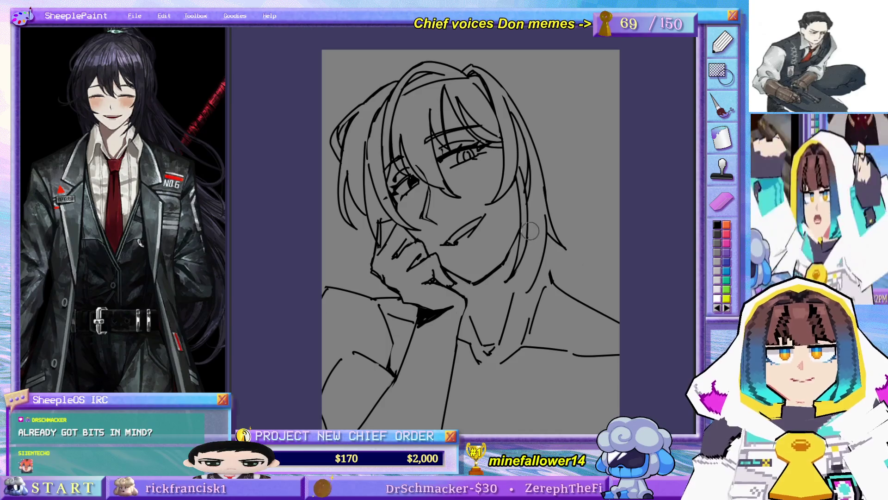
key("ctrl+z")
Step: Refine the lower right hair strands and add a faint line along the hair edge
mouse_move(526, 214)
left_mouse_down()
mouse_move(507, 277)
mouse_move(520, 254)
mouse_move(520, 293)
left_mouse_up()
key("ctrl+z")
key("ctrl+z")
left_click_drag(532, 231, 516, 303)
key("ctrl+z")
left_click_drag(534, 273, 517, 291)
key("ctrl+z")
mouse_move(553, 237)
left_mouse_down()
mouse_move(544, 266)
mouse_move(565, 267)
left_mouse_up()
key("ctrl+z")
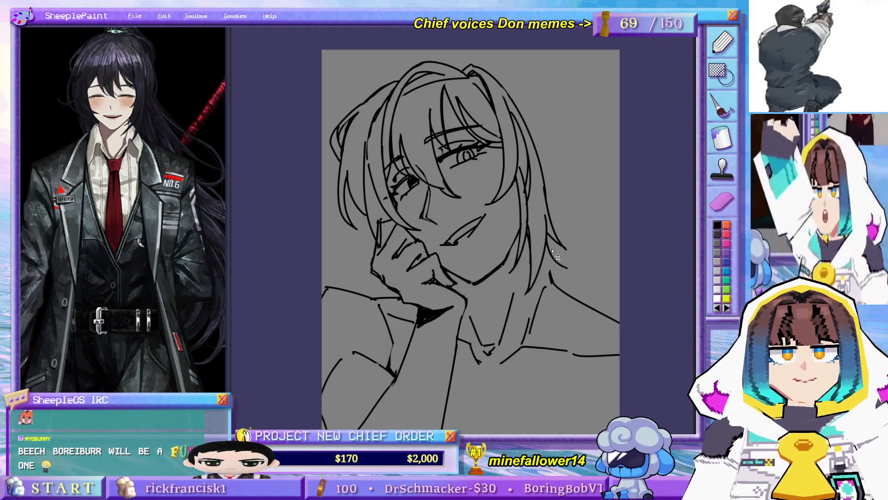
key("ctrl+z")
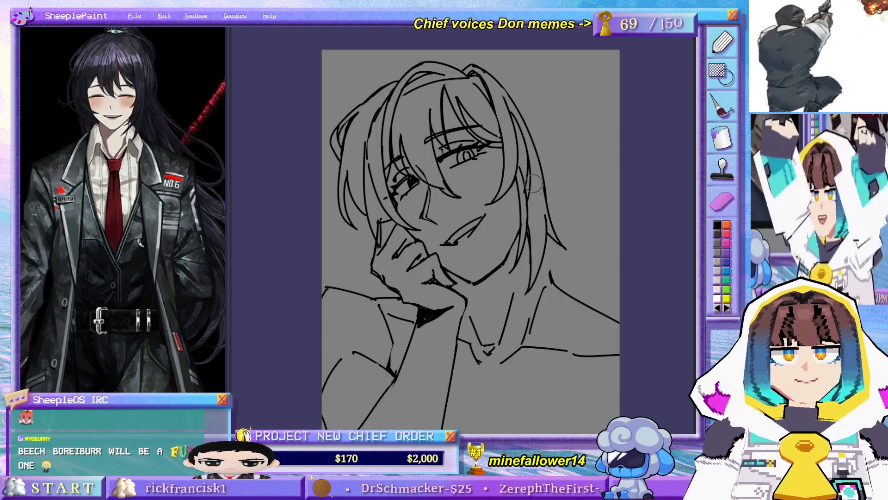
left_click_drag(537, 191, 528, 273)
left_click_drag(538, 210, 532, 282)
key("ctrl+z")
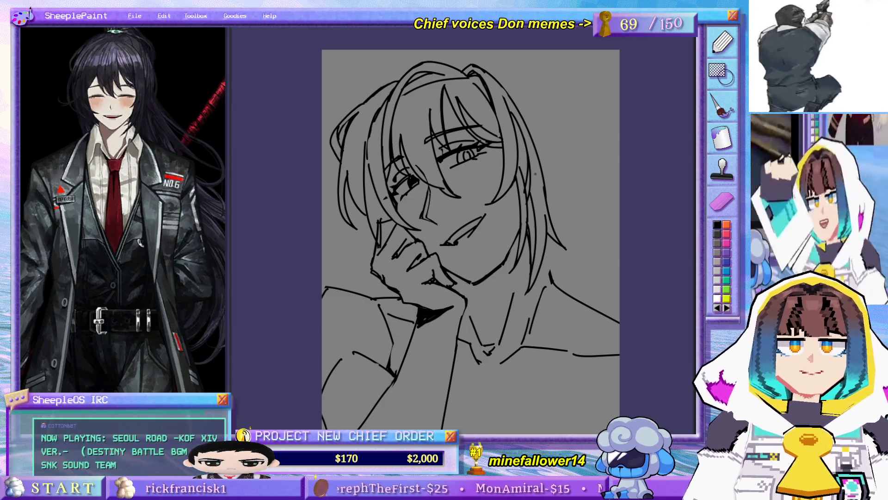
Step: Reinforce the left hair contour with a shorter line while the canvas is mirrored, then restore it
key("m")
left_click_drag(391, 158, 388, 268)
key("ctrl+z")
left_click_drag(391, 155, 387, 261)
key("ctrl+z")
mouse_move(382, 176)
left_mouse_down()
mouse_move(376, 232)
mouse_move(393, 259)
left_mouse_up()
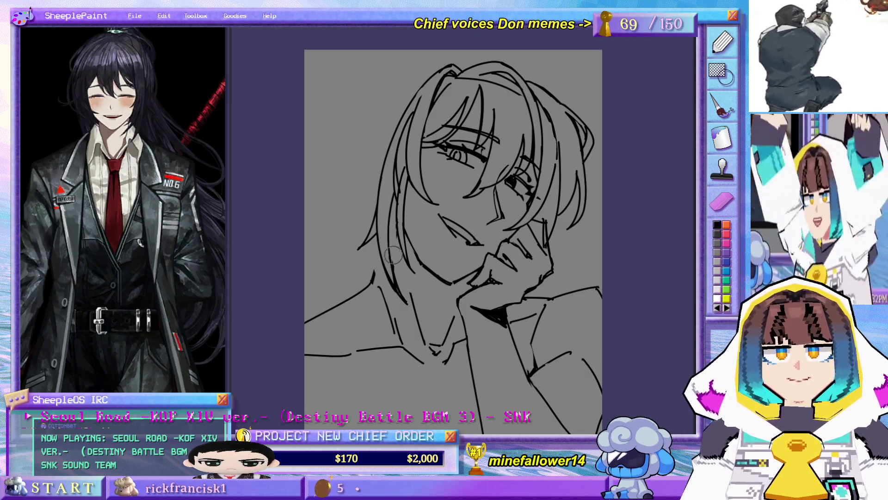
key("h")
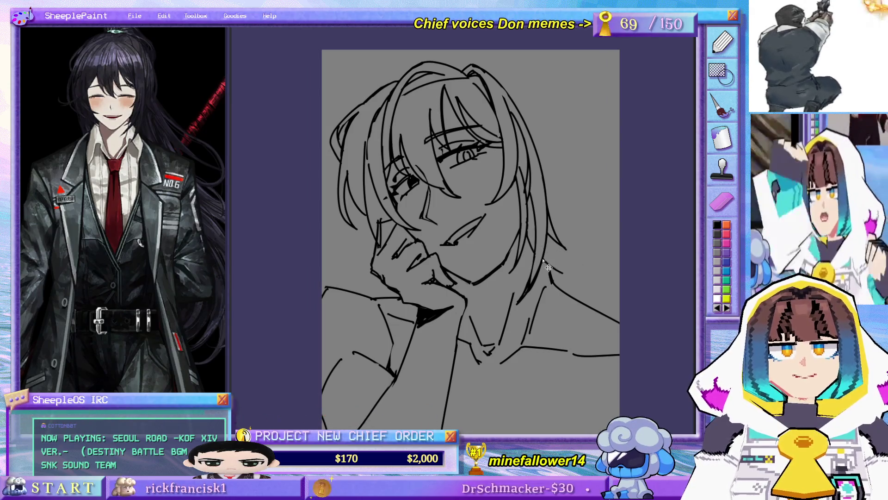
left_click_drag(536, 183, 547, 198)
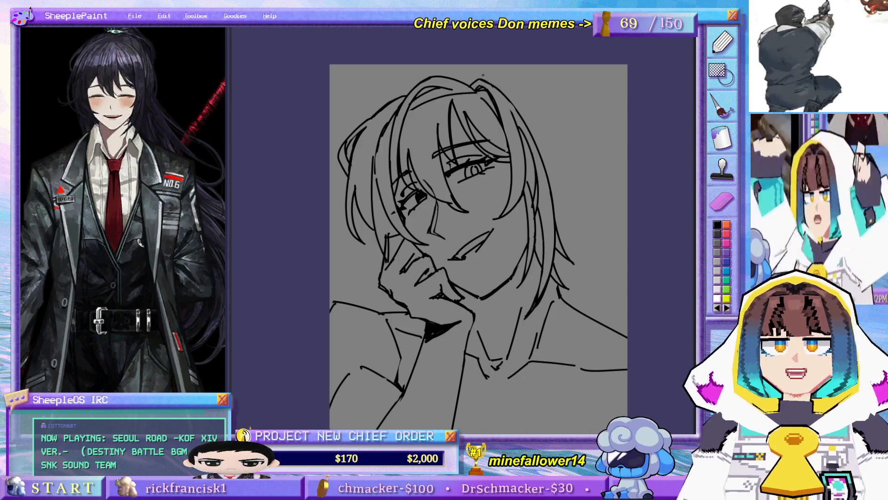
Step: Draw curved hair strands at the top right and extend the right hair outline downward
left_click_drag(460, 94, 513, 66)
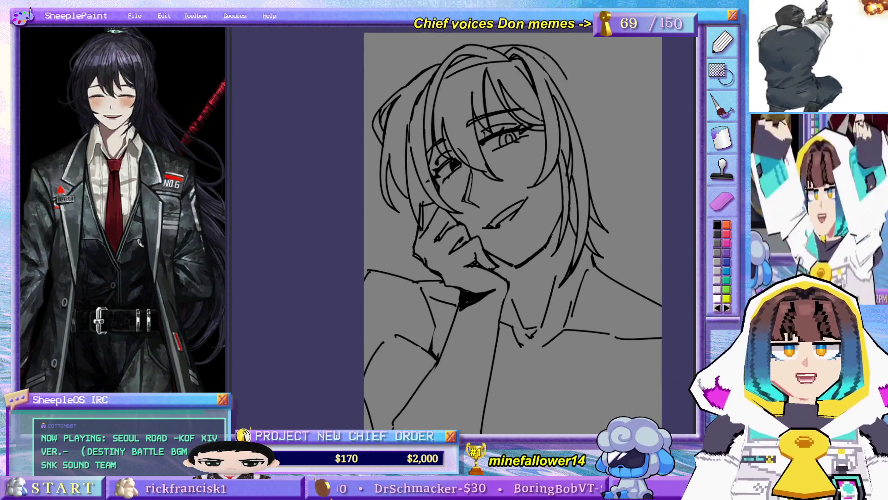
key("ctrl+z")
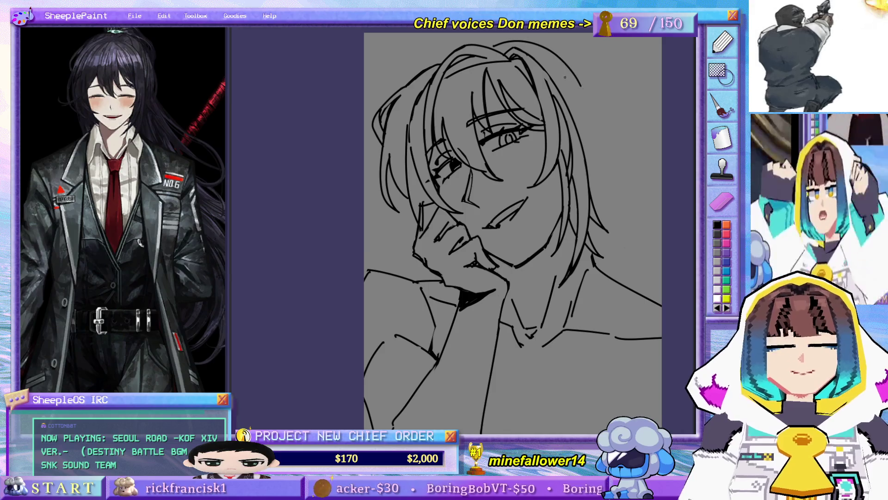
left_click_drag(561, 56, 596, 97)
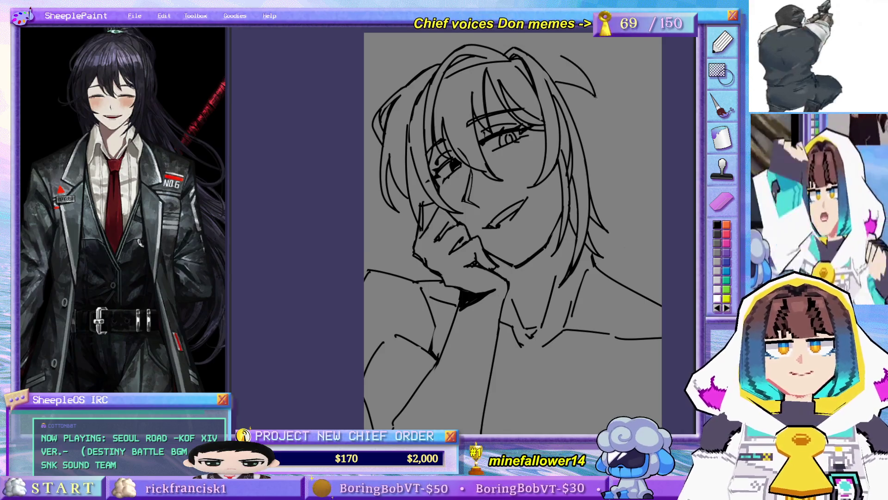
key("ctrl+z")
mouse_move(570, 68)
left_mouse_down()
mouse_move(567, 103)
mouse_move(589, 126)
mouse_move(584, 144)
left_mouse_up()
key("ctrl+z")
key("ctrl+z")
mouse_move(598, 103)
left_mouse_down()
mouse_move(585, 147)
mouse_move(594, 149)
mouse_move(601, 184)
left_mouse_up()
key("ctrl+z")
key("ctrl+z")
left_click_drag(602, 130, 594, 171)
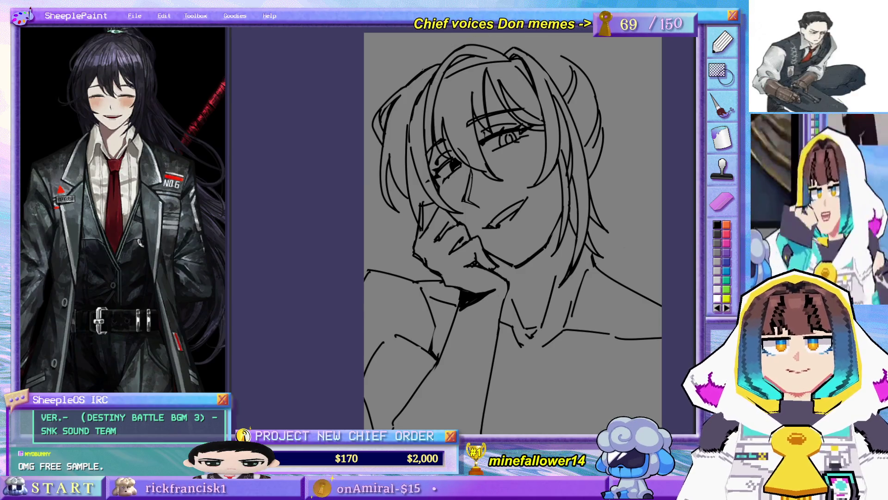
Step: Flip the canvas horizontally to check the drawing, then add a small top-left hair stroke
key("h")
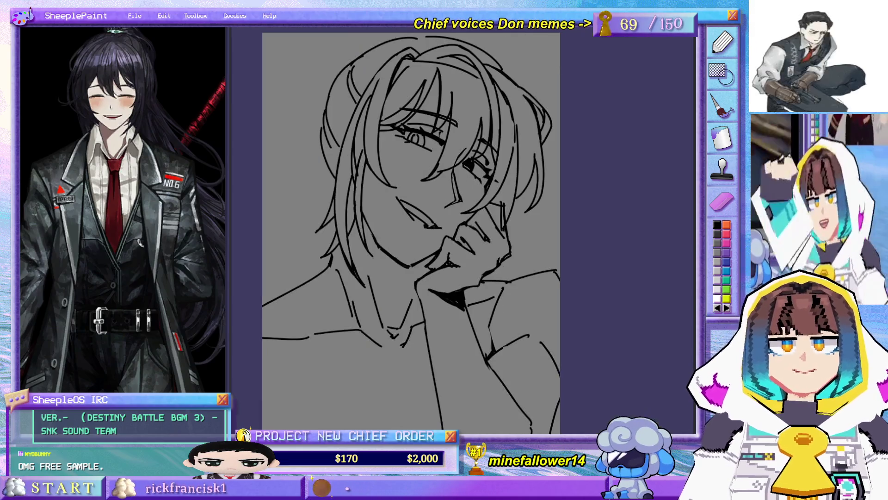
key("h")
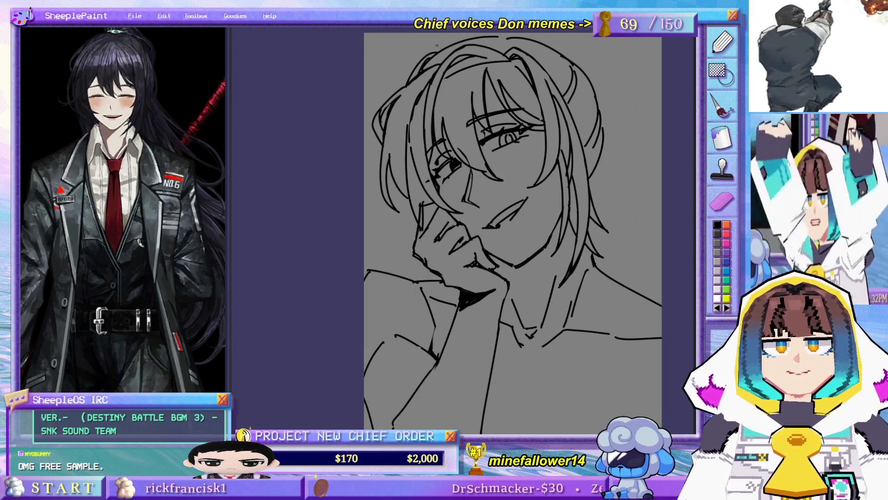
left_click_drag(412, 68, 398, 90)
left_click_drag(484, 127, 500, 148)
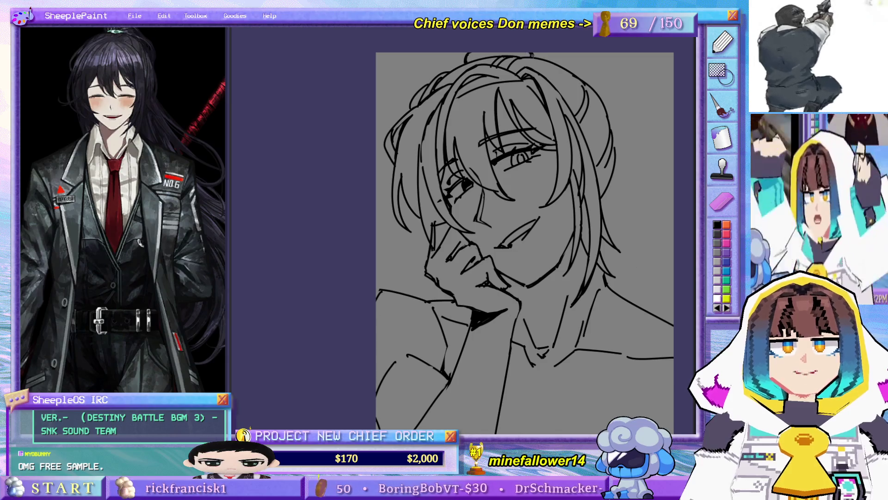
Step: Try strands from the top edge, keeping a short curved strand near the top
left_click_drag(577, 53, 640, 157)
key("ctrl+z")
mouse_move(592, 53)
left_mouse_down()
mouse_move(637, 176)
mouse_move(616, 93)
mouse_move(642, 223)
left_mouse_up()
key("ctrl+z")
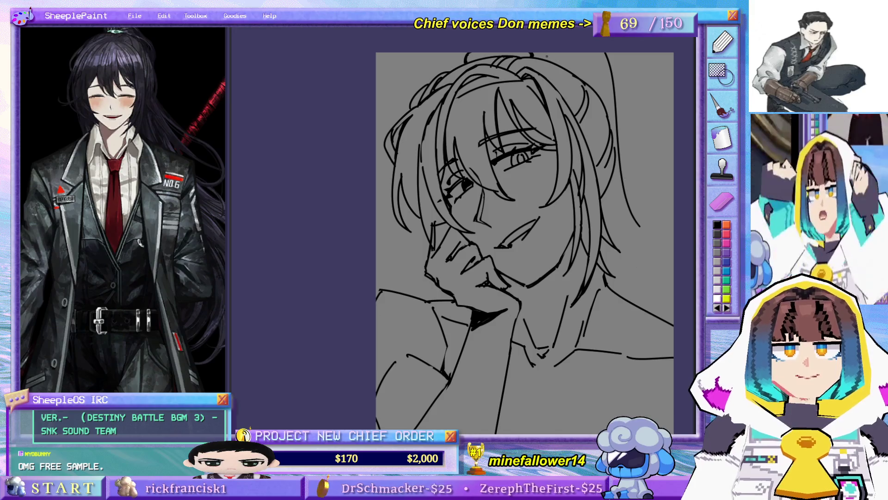
left_click_drag(578, 53, 606, 87)
key("ctrl+z")
left_click_drag(578, 54, 607, 86)
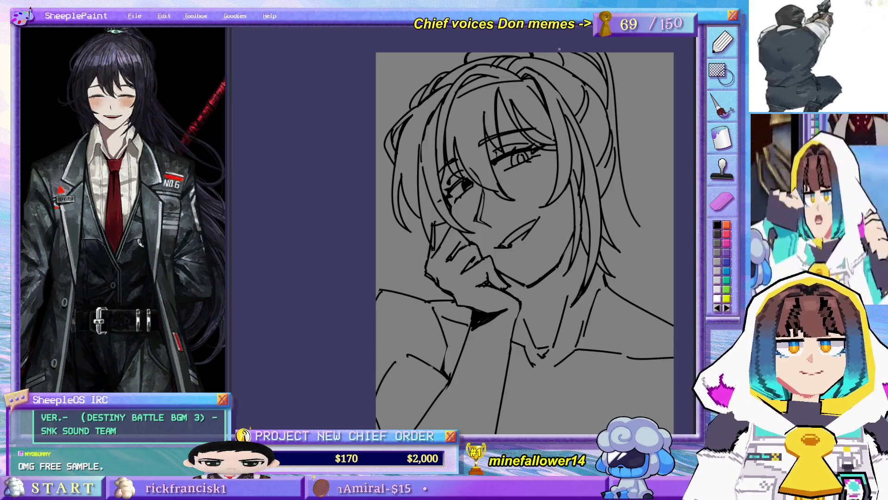
Step: Try several curved strands sweeping down the right side of the hair
left_click_drag(625, 216, 558, 240)
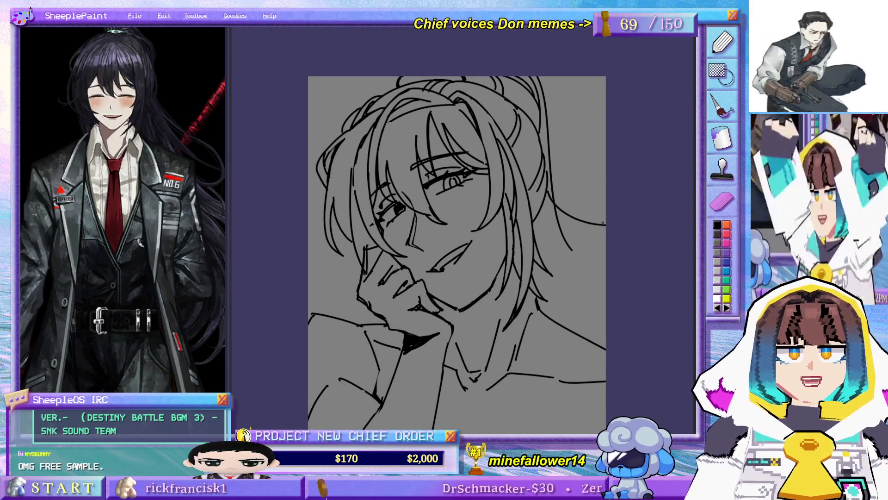
left_click_drag(544, 190, 592, 218)
key("ctrl+z")
mouse_move(545, 200)
left_mouse_down()
mouse_move(597, 218)
mouse_move(602, 303)
mouse_move(566, 226)
mouse_move(602, 273)
left_mouse_up()
key("ctrl+z")
key("ctrl+z")
left_click_drag(560, 230, 605, 277)
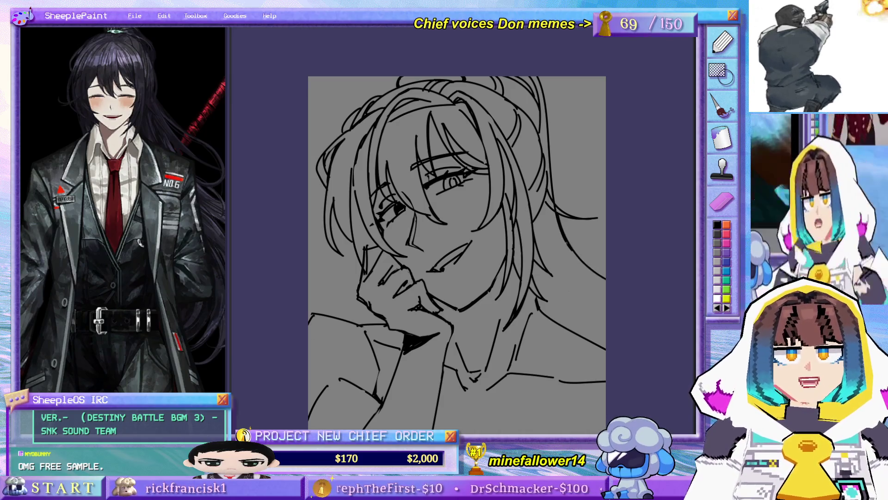
left_click_drag(543, 211, 592, 312)
key("ctrl+z")
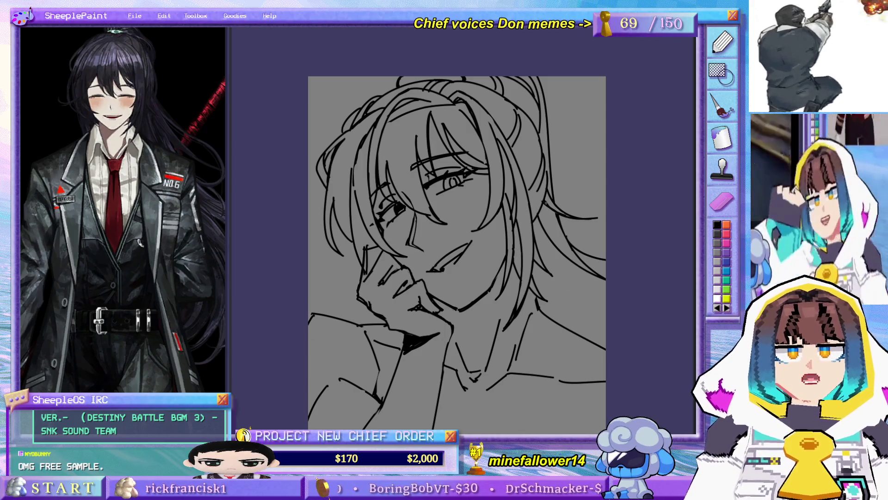
Step: Draw long and short strands beside the hair, undoing the last curved one
left_click_drag(530, 131, 528, 109)
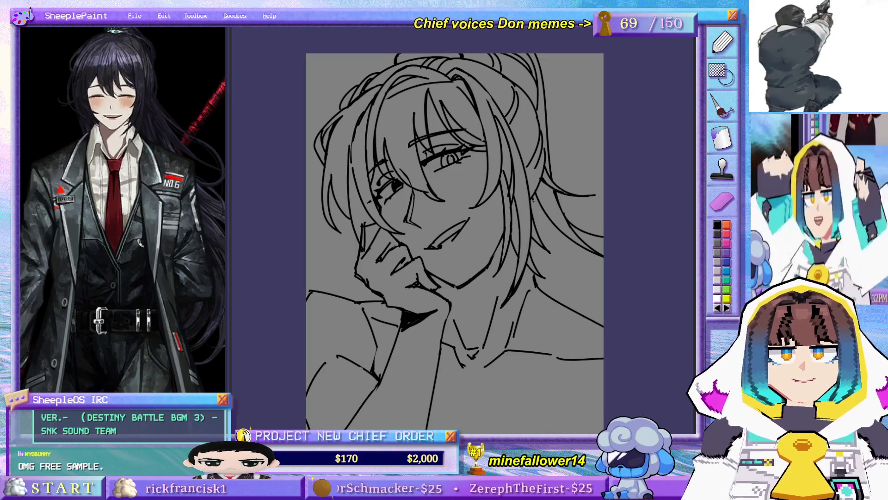
left_click_drag(532, 200, 590, 304)
left_click_drag(569, 255, 562, 299)
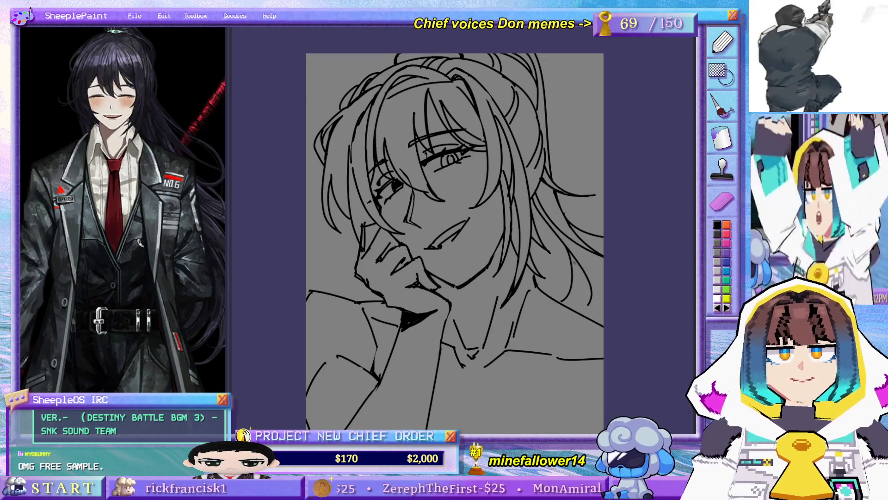
left_click_drag(593, 257, 580, 307)
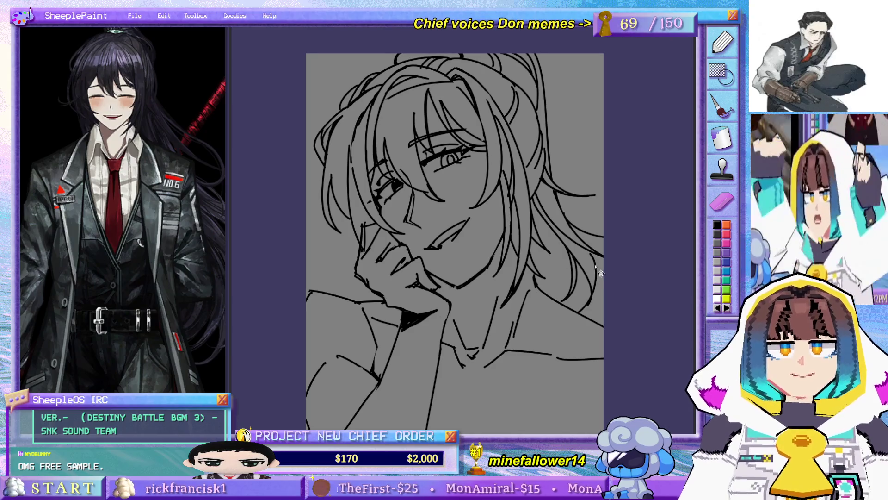
key("ctrl+z")
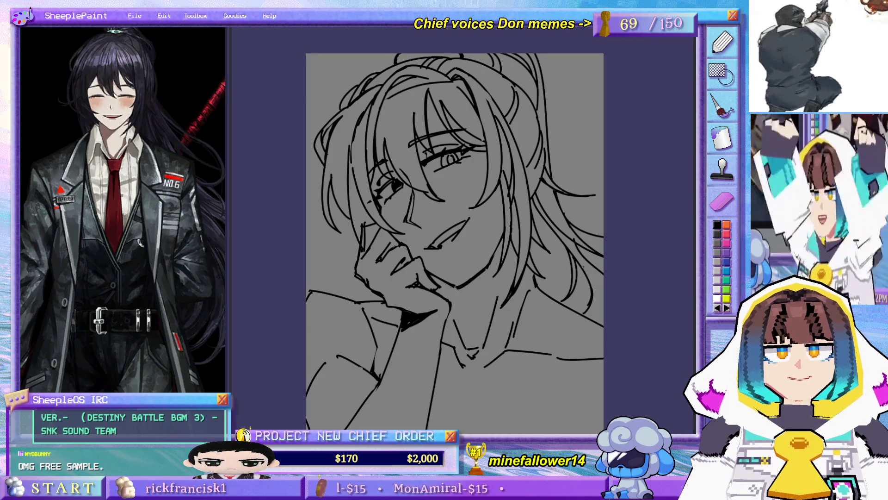
mouse_move(527, 245)
left_mouse_down()
mouse_move(539, 228)
mouse_move(534, 251)
left_mouse_up()
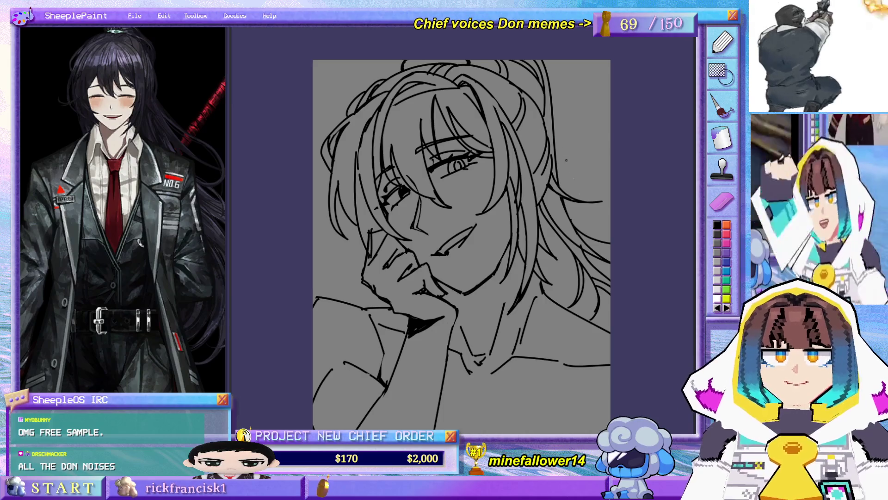
left_click_drag(543, 202, 604, 197)
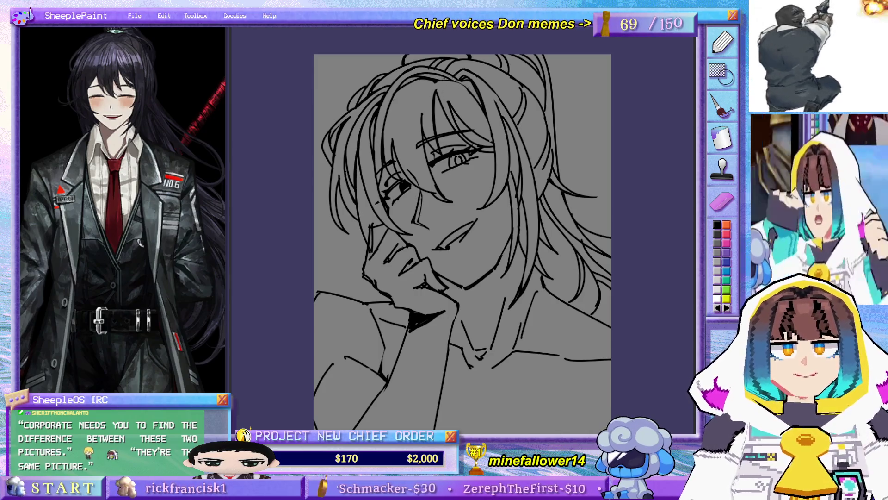
Step: Redraw the hair strand running down from the crown, retrying it with undo
mouse_move(433, 47)
left_mouse_down()
mouse_move(460, 182)
mouse_move(437, 88)
mouse_move(427, 119)
left_mouse_up()
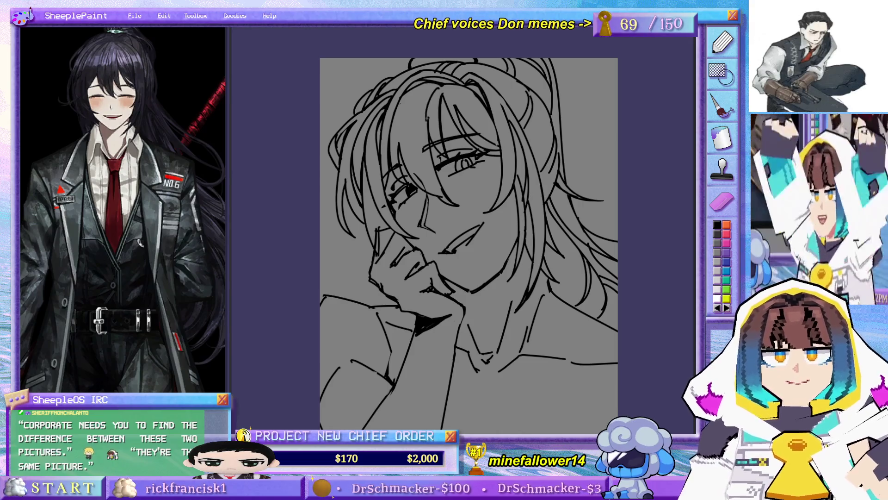
key("ctrl+z")
left_click_drag(438, 90, 426, 134)
key("ctrl+z")
left_click_drag(438, 87, 426, 131)
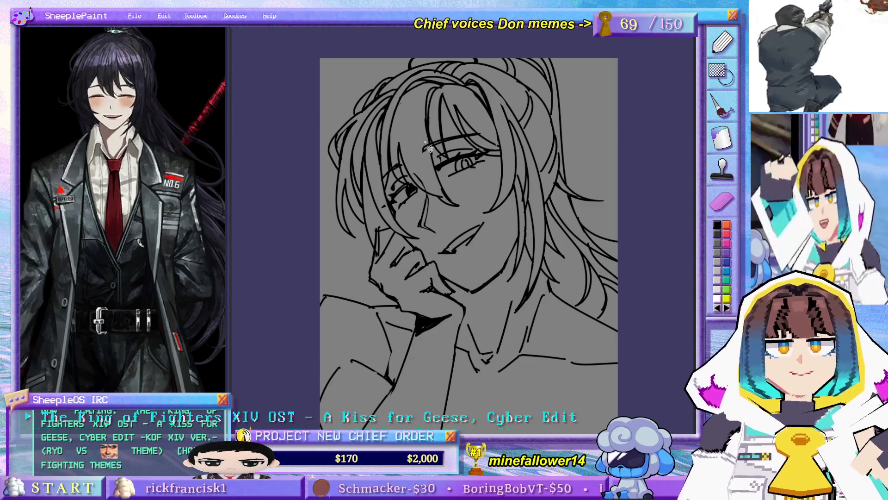
left_click_drag(412, 90, 399, 139)
key("ctrl+z")
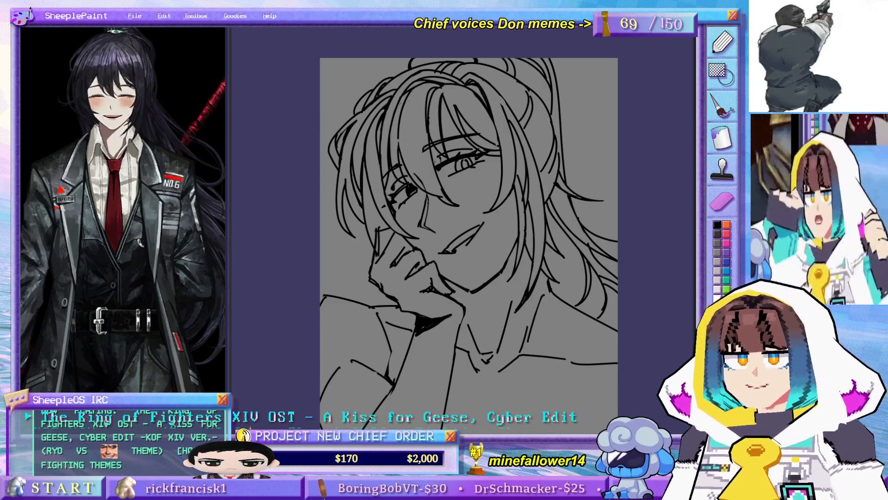
Step: Zoom in and draw new lines around the eye and cheek, then enlarge the brush
scroll(465, 196, "up", 5)
scroll(465, 195, "down", 3)
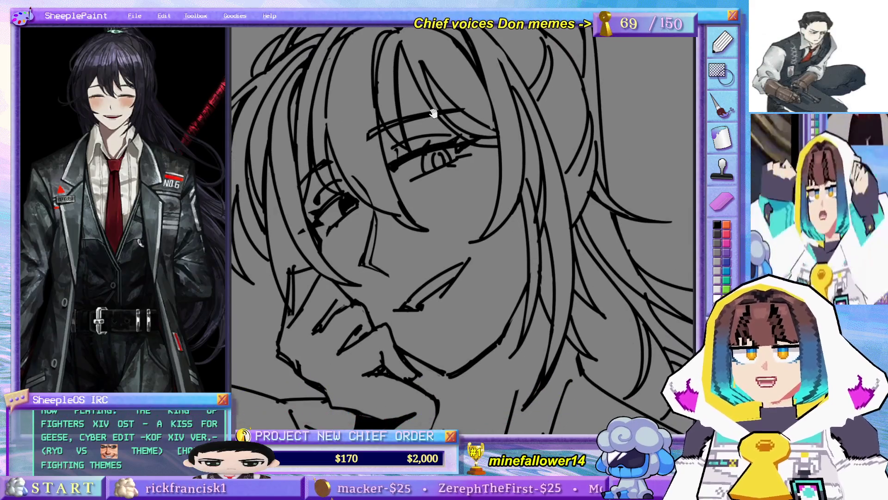
scroll(387, 196, "up", 3)
mouse_move(368, 196)
left_mouse_down()
mouse_move(449, 236)
mouse_move(389, 221)
mouse_move(447, 242)
left_mouse_up()
key("ctrl+z")
key("ctrl+z")
key("e")
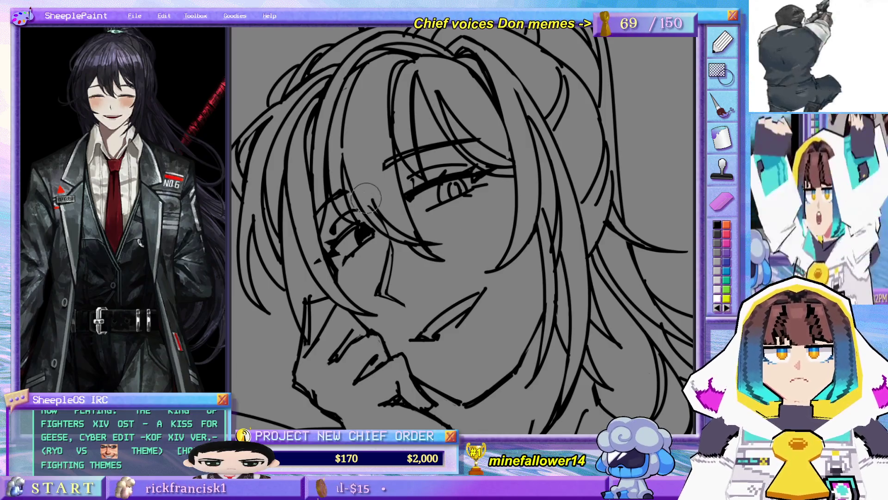
Step: Extend the right end of the smile line, then fit the whole drawing to the window
mouse_move(362, 149)
left_mouse_down()
mouse_move(452, 153)
mouse_move(473, 172)
mouse_move(320, 187)
left_mouse_up()
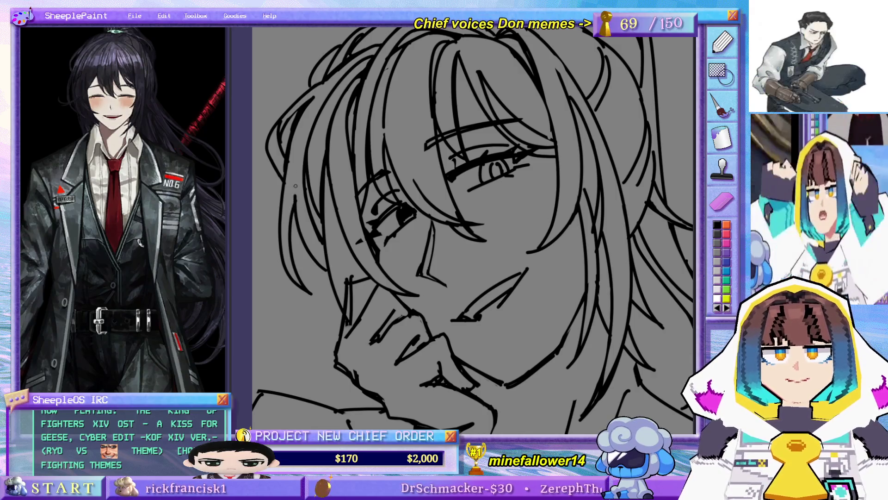
left_click_drag(515, 189, 480, 205)
left_click_drag(406, 294, 404, 278)
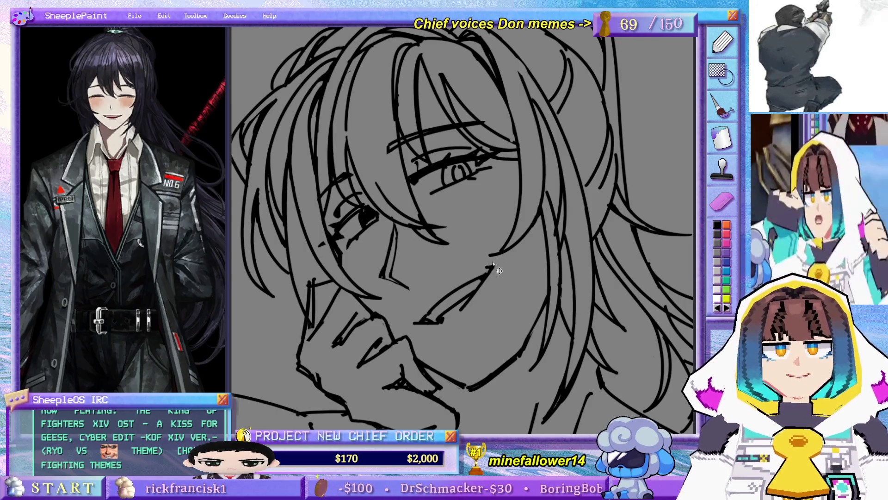
left_click_drag(495, 291, 488, 252)
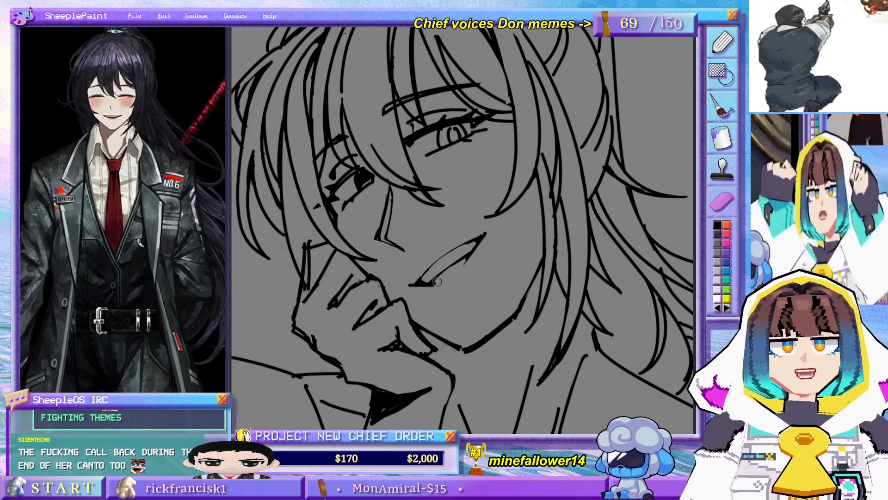
left_click_drag(481, 240, 456, 275)
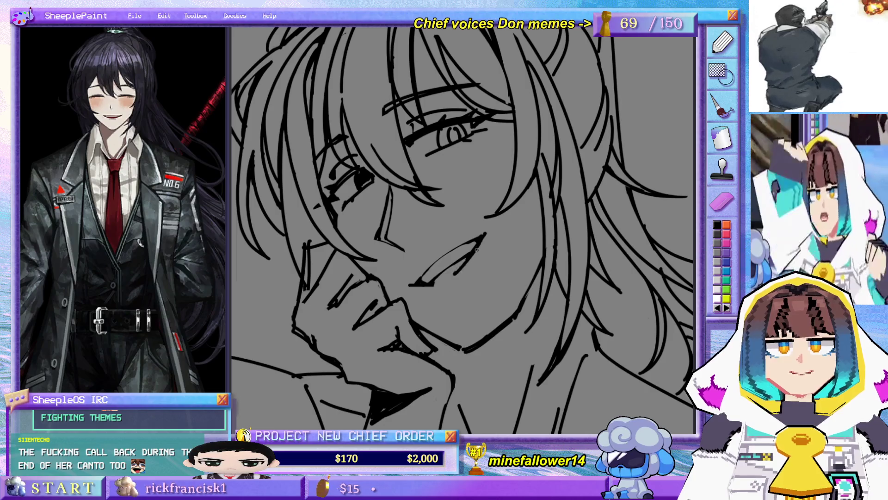
key("ctrl+z")
left_click_drag(481, 242, 458, 276)
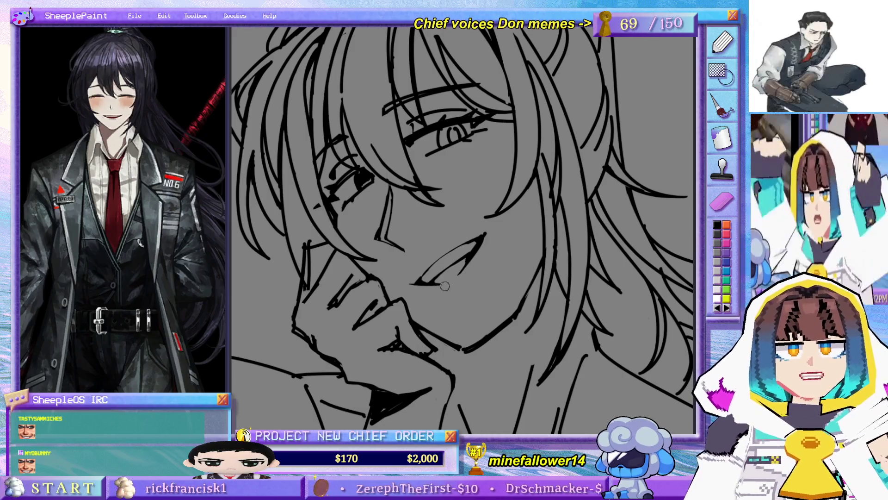
key("ctrl+0")
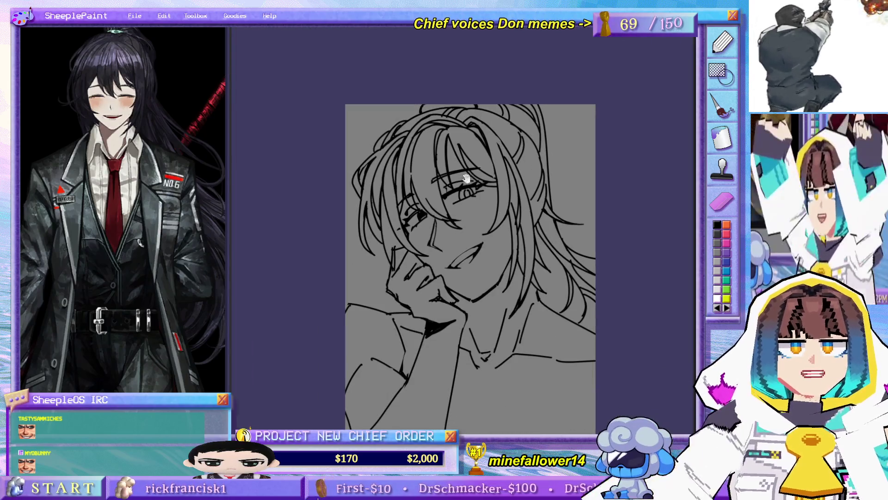
scroll(484, 228, "up", 2)
left_click_drag(405, 138, 394, 148)
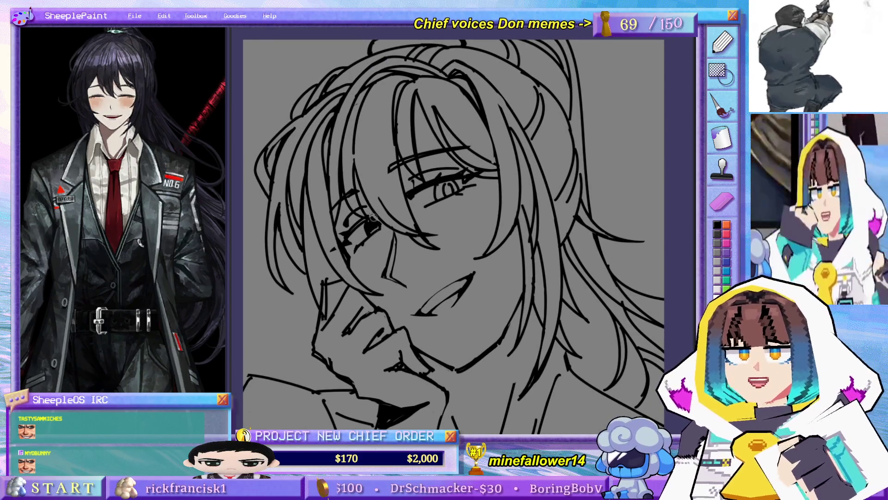
scroll(358, 173, "down", 1)
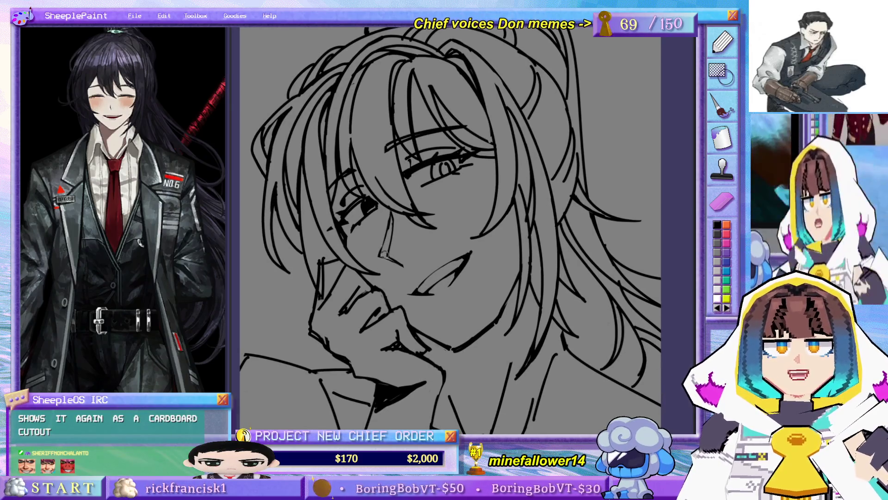
mouse_move(494, 198)
left_mouse_down()
mouse_move(520, 199)
mouse_move(505, 227)
left_mouse_up()
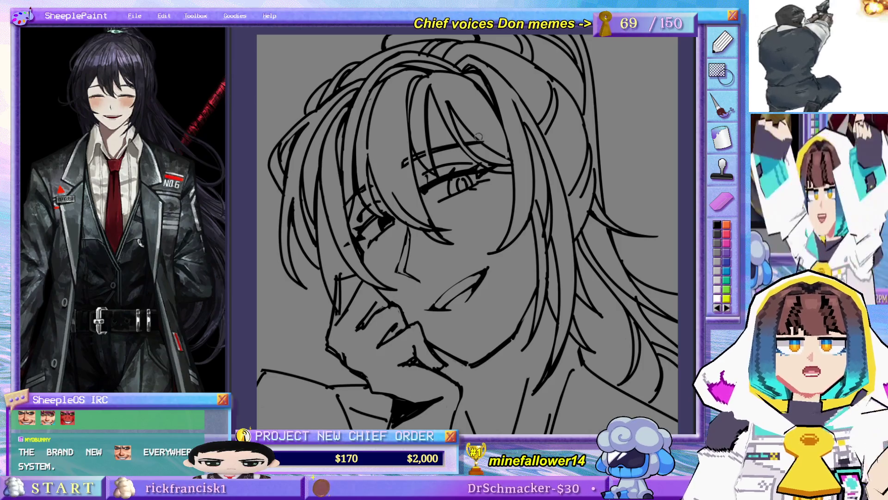
scroll(489, 123, "down", 3)
scroll(481, 127, "up", 3)
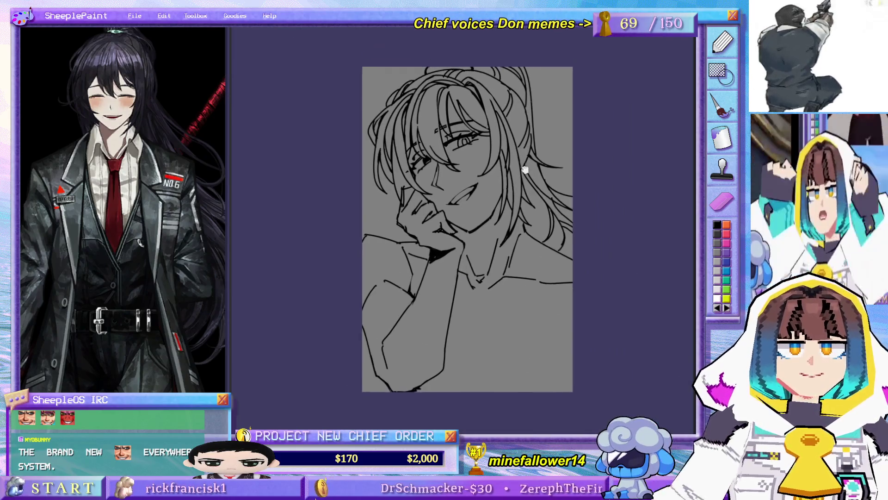
scroll(445, 166, "down", 3)
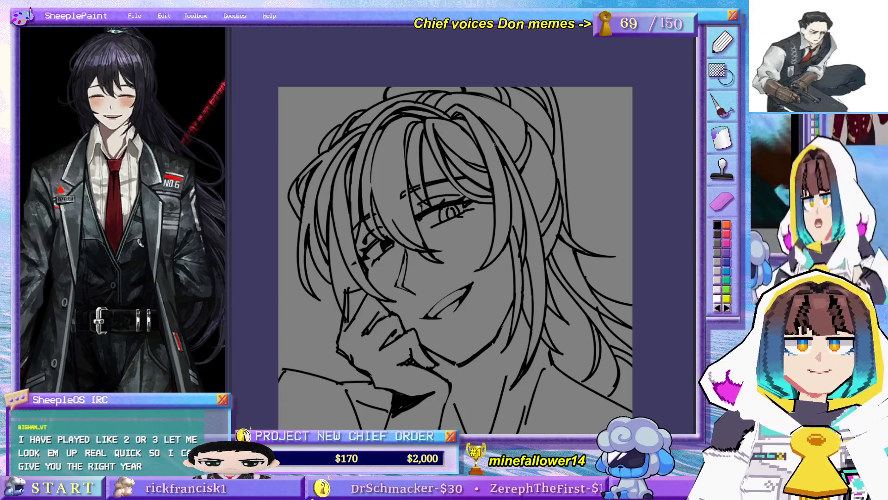
left_click_drag(450, 55, 463, 8)
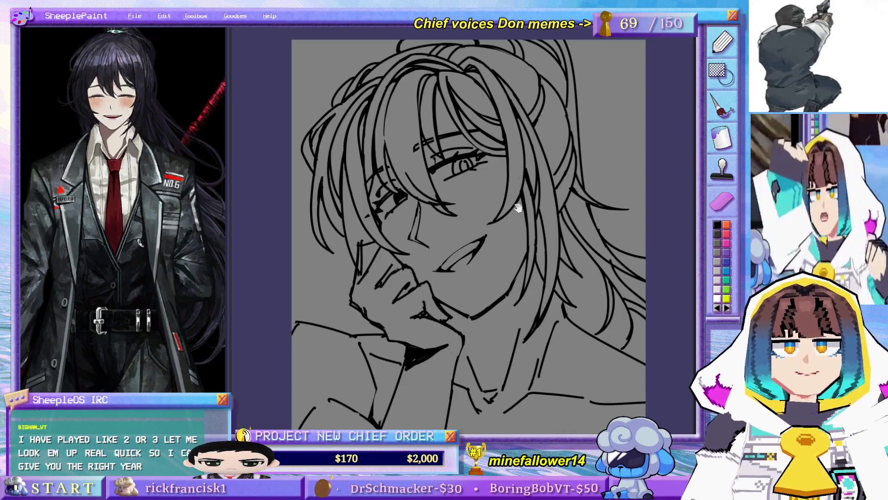
Step: Bring the right-side hair into view and draw a strand there
left_click_drag(518, 208, 493, 224)
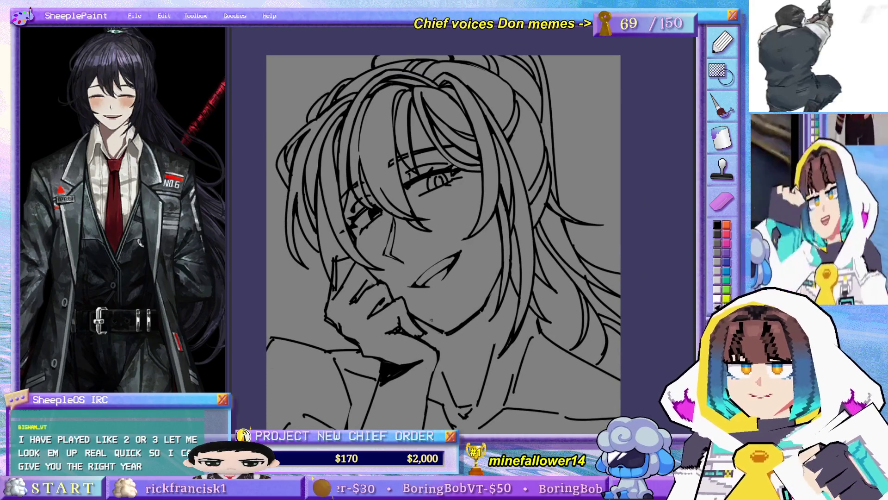
scroll(432, 319, "down", 1)
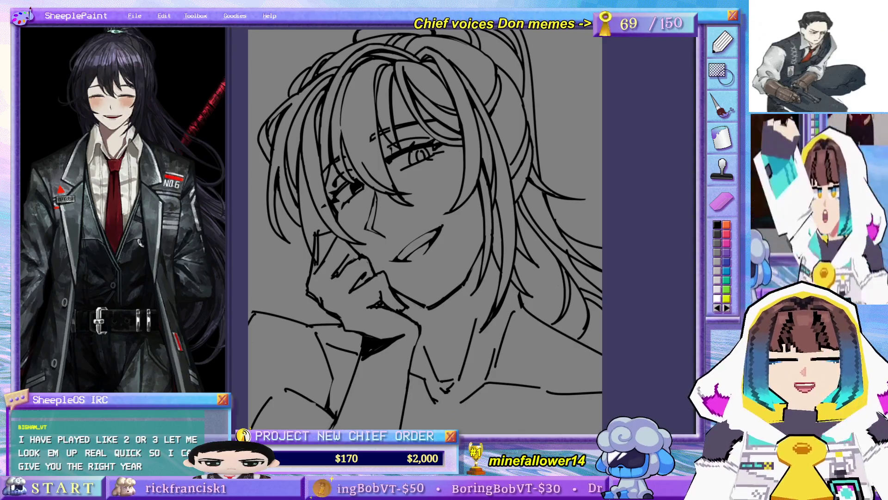
left_click_drag(474, 304, 508, 264)
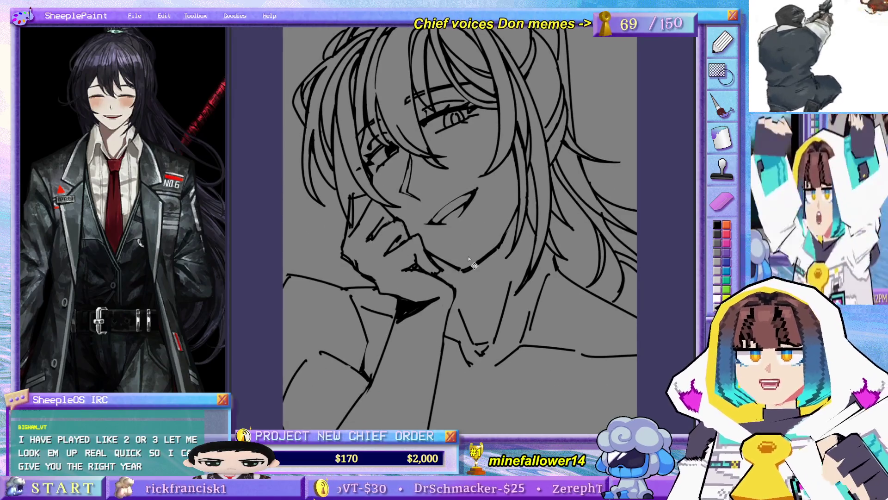
mouse_move(486, 295)
left_mouse_down()
mouse_move(517, 267)
mouse_move(502, 318)
left_mouse_up()
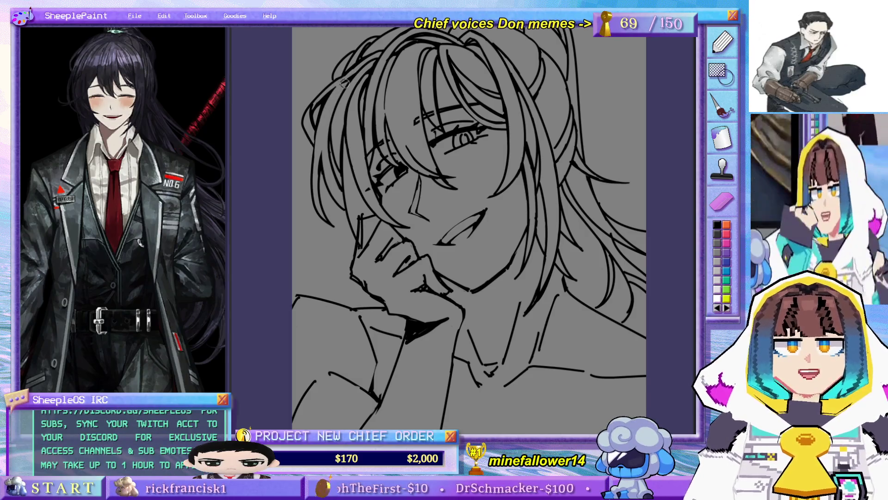
left_click_drag(344, 146, 365, 212)
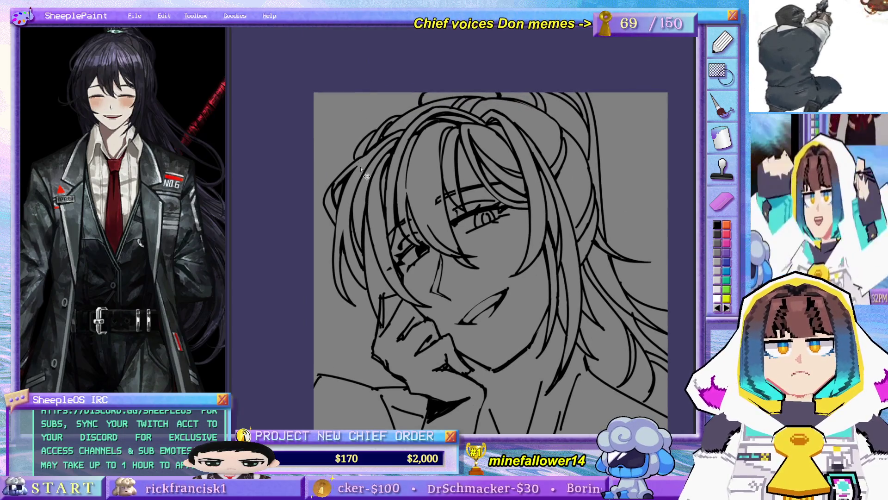
mouse_move(351, 213)
left_mouse_down()
mouse_move(341, 274)
mouse_move(350, 204)
left_mouse_up()
Step: Redraw the right-side hair strand several times, settling on a longer one
key("ctrl+z")
key("ctrl+z")
left_click_drag(366, 168, 341, 259)
key("ctrl+z")
left_click_drag(367, 164, 345, 239)
key("ctrl+z")
mouse_move(372, 158)
left_mouse_down()
mouse_move(341, 241)
mouse_move(353, 200)
left_mouse_up()
left_click_drag(539, 322, 508, 199)
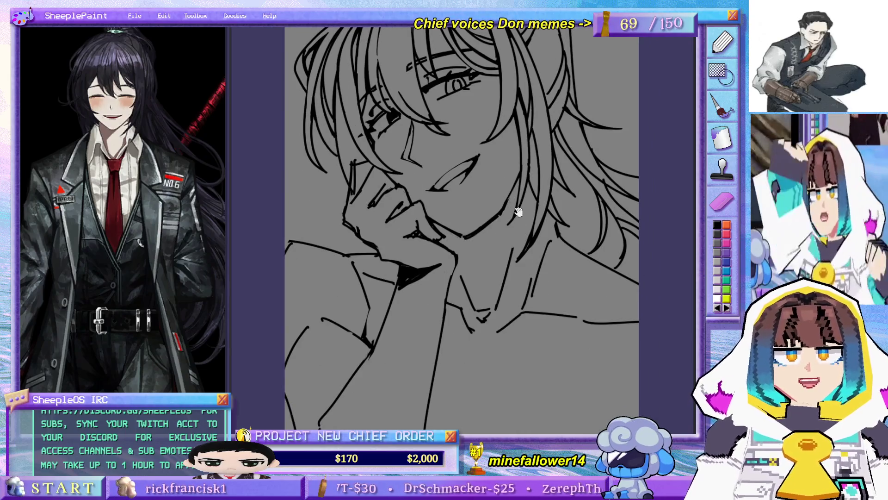
scroll(462, 204, "up", 4)
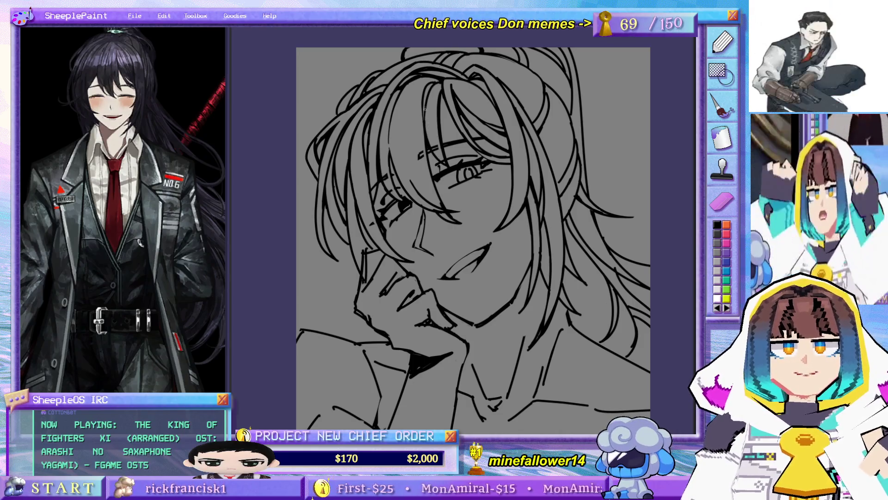
scroll(411, 130, "down", 2)
Step: Add an ink stroke along the hand contour
left_click_drag(375, 132, 342, 70)
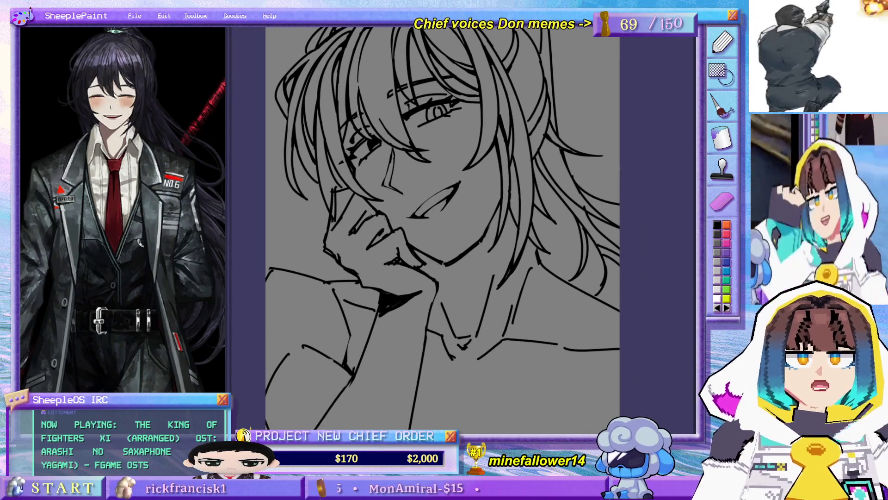
scroll(564, 291, "up", 3)
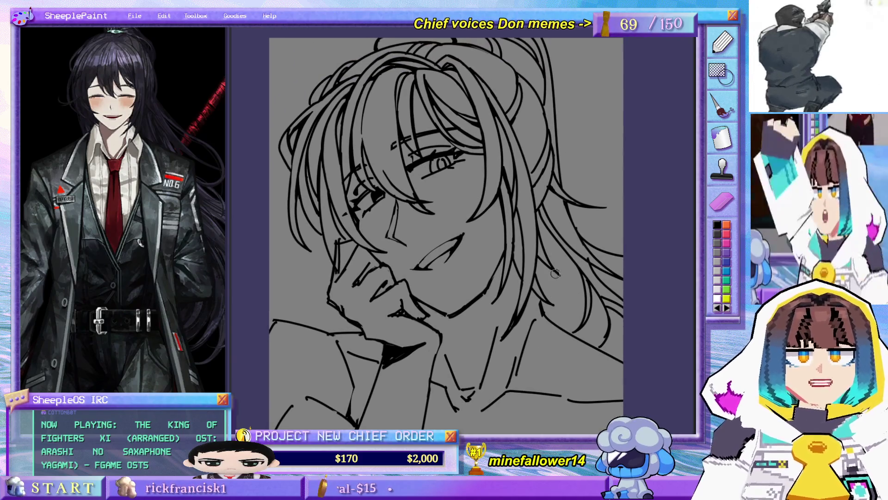
mouse_move(499, 293)
left_mouse_down()
mouse_move(513, 261)
mouse_move(518, 272)
left_mouse_up()
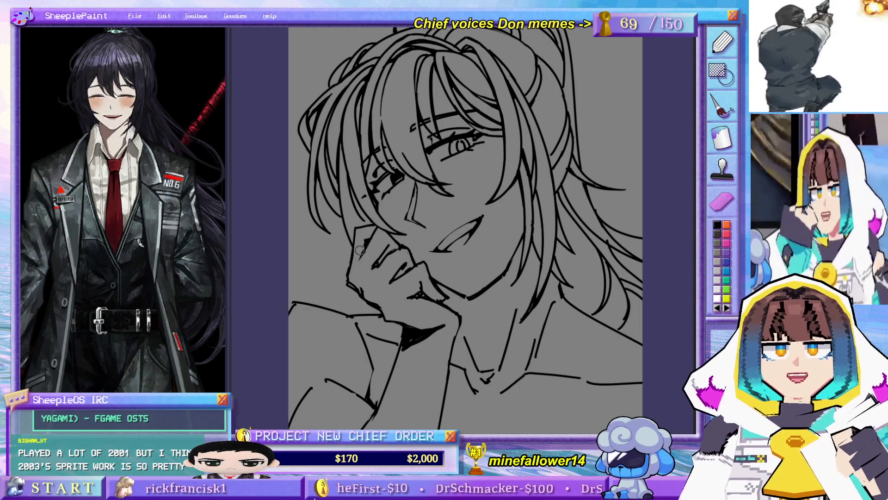
left_click_drag(365, 246, 352, 271)
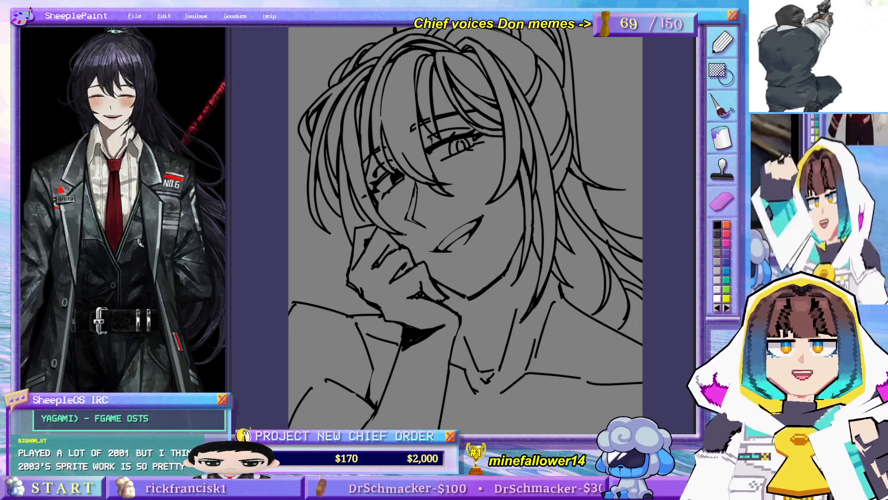
Step: Add a short stroke over the neck and the forearm line, then clear the canvas
left_click_drag(478, 309, 492, 311)
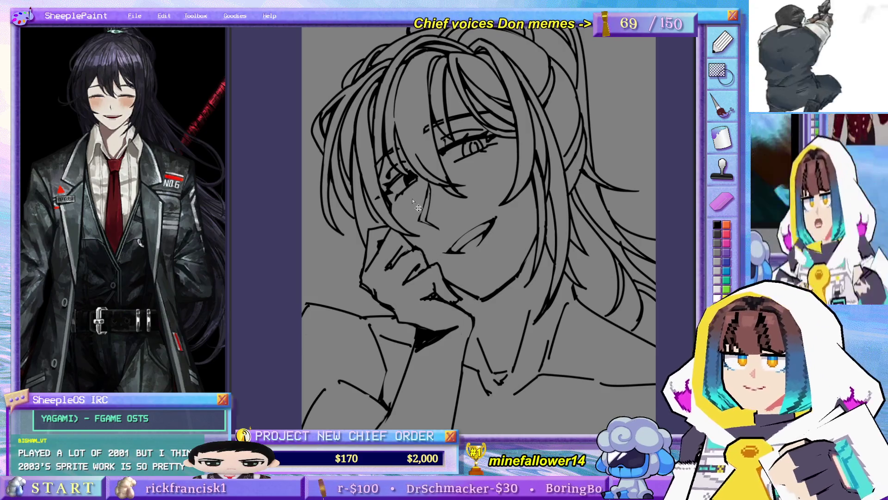
mouse_move(462, 310)
left_mouse_down()
mouse_move(457, 281)
mouse_move(464, 319)
left_mouse_up()
left_click_drag(477, 245, 462, 232)
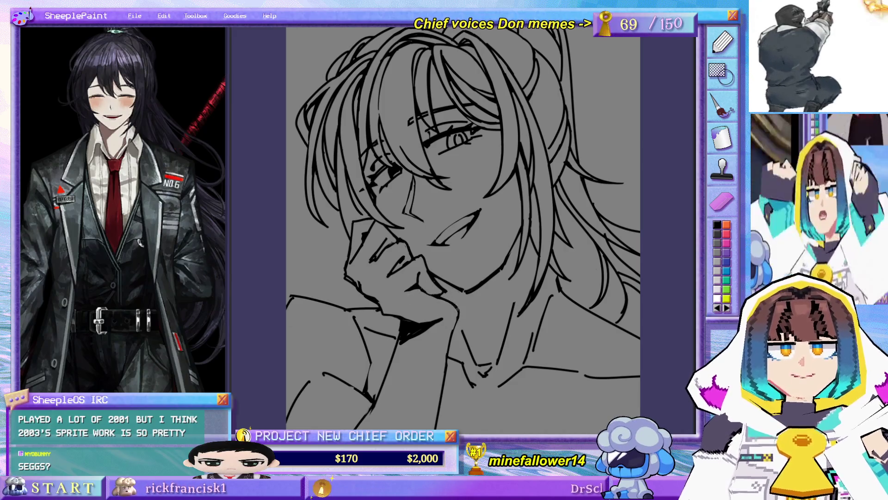
mouse_move(458, 319)
left_mouse_down()
mouse_move(448, 352)
mouse_move(467, 290)
left_mouse_up()
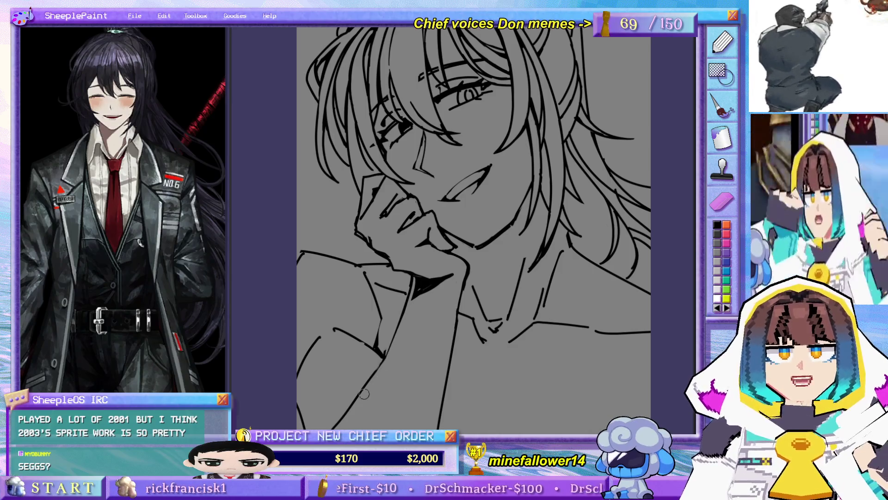
left_click_drag(405, 300, 372, 382)
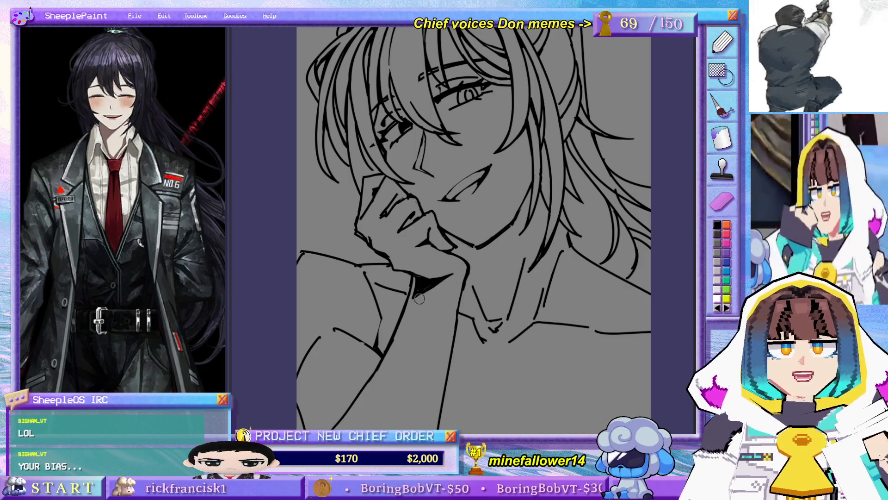
left_click_drag(449, 280, 447, 279)
key("ctrl+0")
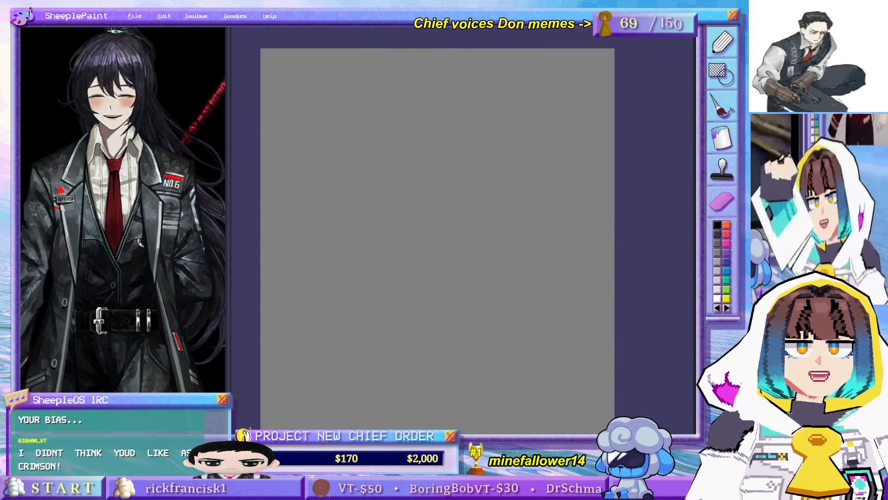
Step: Draw the stern face's narrowed eyes, redoing misdrawn lid strokes
mouse_move(383, 118)
left_mouse_down()
mouse_move(418, 125)
mouse_move(427, 195)
left_mouse_up()
mouse_move(446, 151)
left_mouse_down()
mouse_move(475, 156)
mouse_move(479, 139)
mouse_move(471, 144)
left_mouse_up()
key("ctrl+z")
mouse_move(401, 145)
left_mouse_down()
mouse_move(428, 153)
mouse_move(448, 114)
mouse_move(468, 232)
left_mouse_up()
key("ctrl+z")
Step: Draw the face outline with chin curve, a top-of-head stroke and a right hair strand
mouse_move(455, 119)
left_mouse_down()
mouse_move(470, 244)
mouse_move(496, 187)
left_mouse_up()
left_click_drag(433, 135, 414, 111)
mouse_move(404, 249)
left_mouse_down()
mouse_move(379, 165)
mouse_move(433, 235)
mouse_move(479, 213)
left_mouse_up()
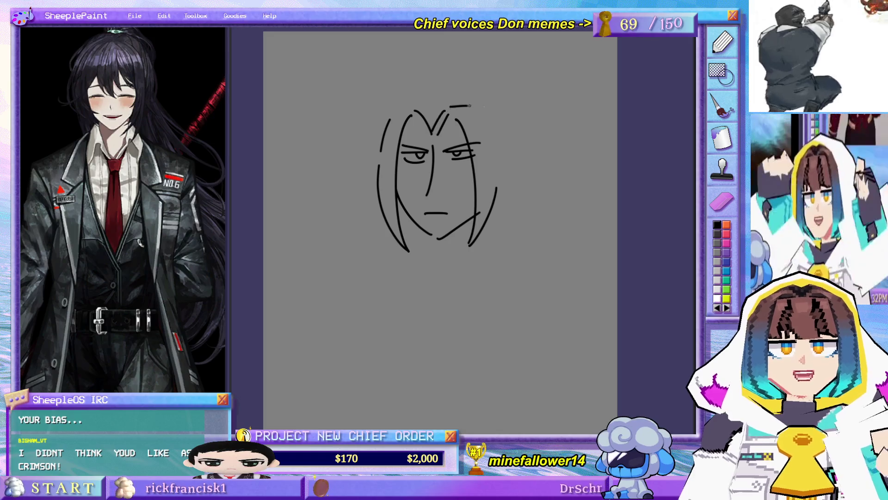
left_click_drag(470, 106, 493, 111)
left_click_drag(501, 118, 498, 222)
Step: Sweep large hair arcs over the head and add long strands on the right
mouse_move(379, 115)
left_mouse_down()
mouse_move(509, 35)
mouse_move(610, 169)
left_mouse_up()
key("ctrl+z")
left_click_drag(388, 97, 445, 32)
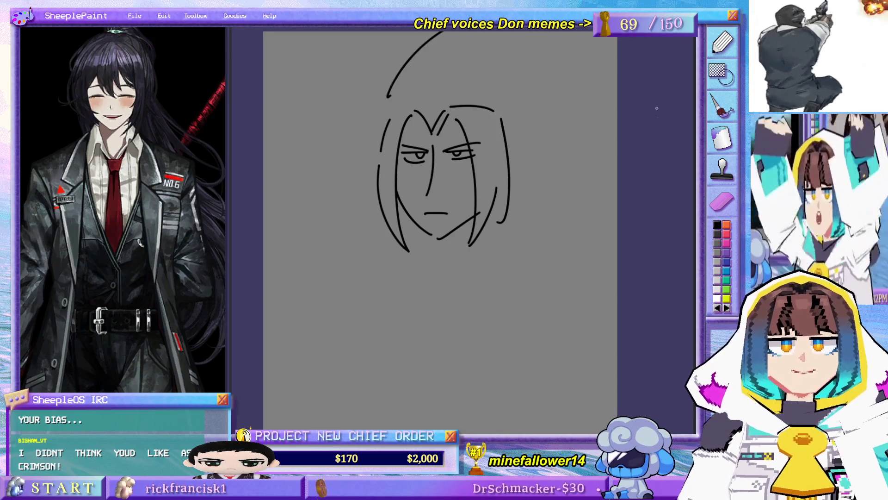
left_click_drag(399, 82, 618, 86)
key("ctrl+z")
mouse_move(382, 112)
left_mouse_down()
mouse_move(385, 99)
mouse_move(618, 84)
left_mouse_up()
left_click_drag(501, 163, 604, 174)
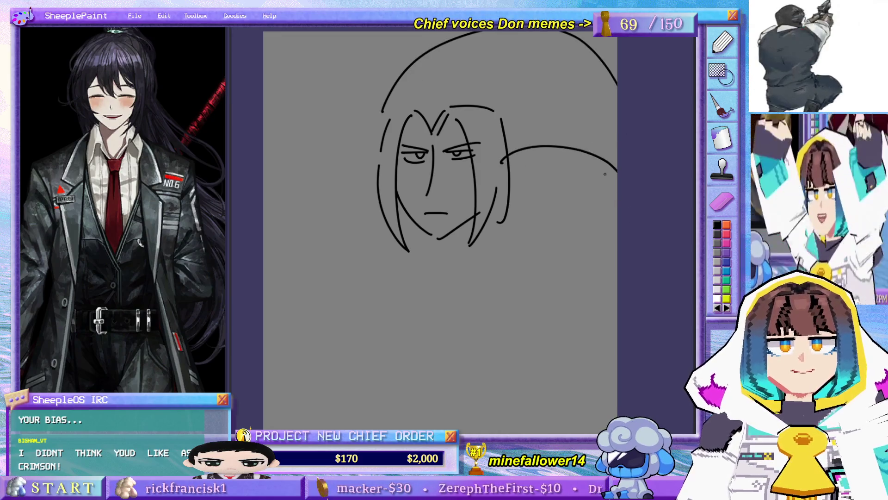
left_click_drag(437, 49, 547, 138)
left_click_drag(525, 34, 596, 143)
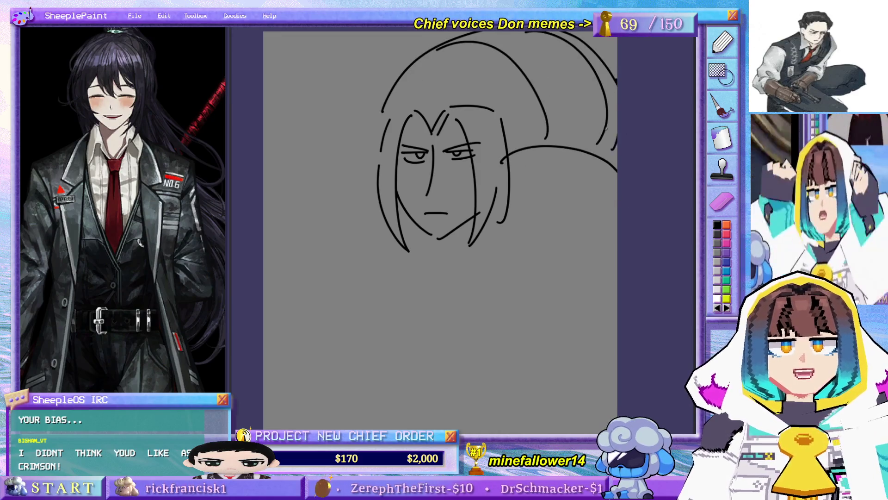
left_click_drag(466, 270, 457, 194)
Step: Sketch the right shoulder, inner arm fold, a collar line and strokes below the arm
mouse_move(494, 96)
left_mouse_down()
mouse_move(603, 120)
mouse_move(559, 272)
left_mouse_up()
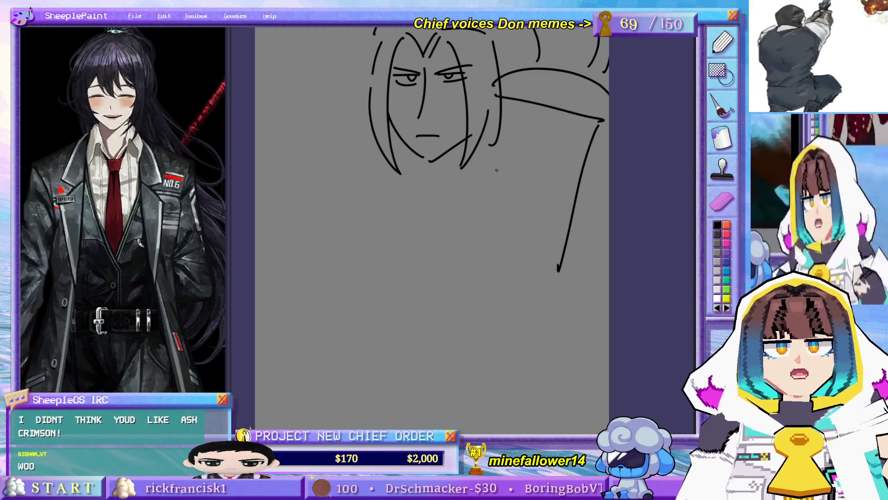
mouse_move(490, 164)
left_mouse_down()
mouse_move(449, 226)
mouse_move(498, 217)
left_mouse_up()
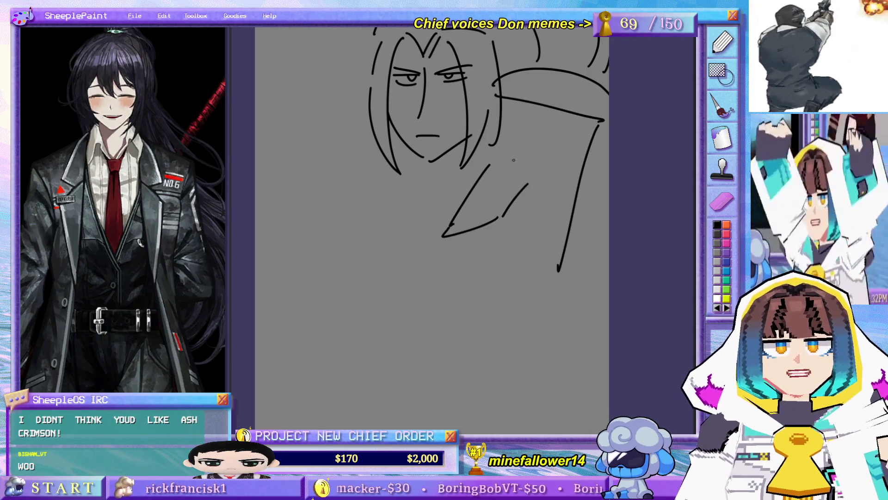
left_click_drag(490, 157, 541, 138)
left_click_drag(544, 190, 552, 255)
mouse_move(508, 206)
left_mouse_down()
mouse_move(520, 314)
mouse_move(558, 270)
mouse_move(564, 311)
left_mouse_up()
Step: Draw the left arm and shoulder-collar line, darkening both shoulder lines
mouse_move(430, 197)
left_mouse_down()
mouse_move(437, 219)
mouse_move(427, 228)
left_mouse_up()
mouse_move(346, 172)
left_mouse_down()
mouse_move(304, 278)
mouse_move(360, 233)
mouse_move(344, 364)
mouse_move(324, 267)
left_mouse_up()
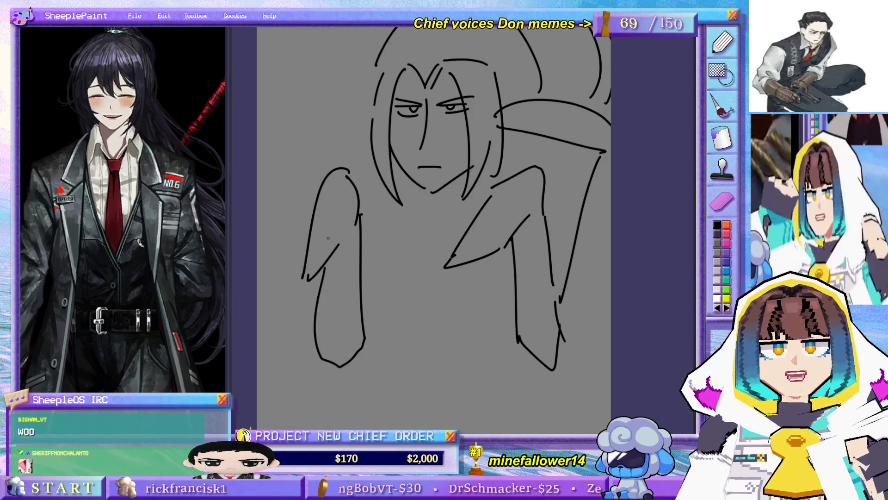
mouse_move(374, 117)
left_mouse_down()
mouse_move(297, 153)
mouse_move(310, 229)
left_mouse_up()
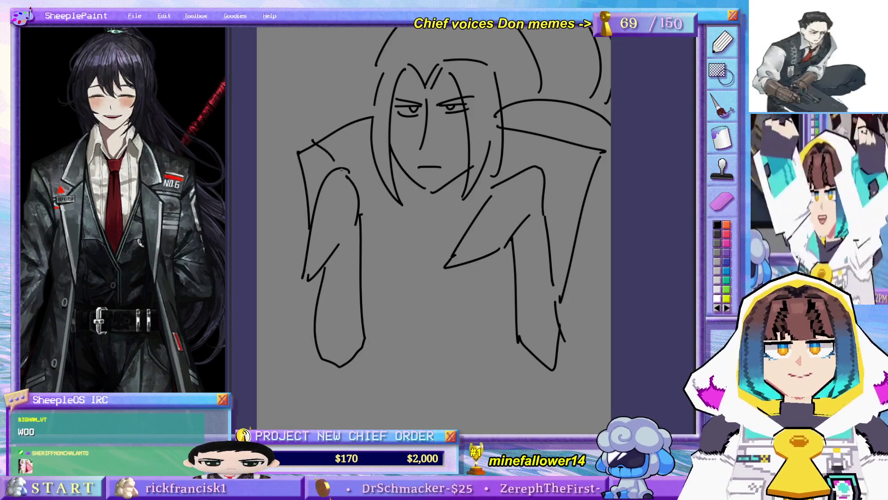
left_click_drag(371, 114, 302, 145)
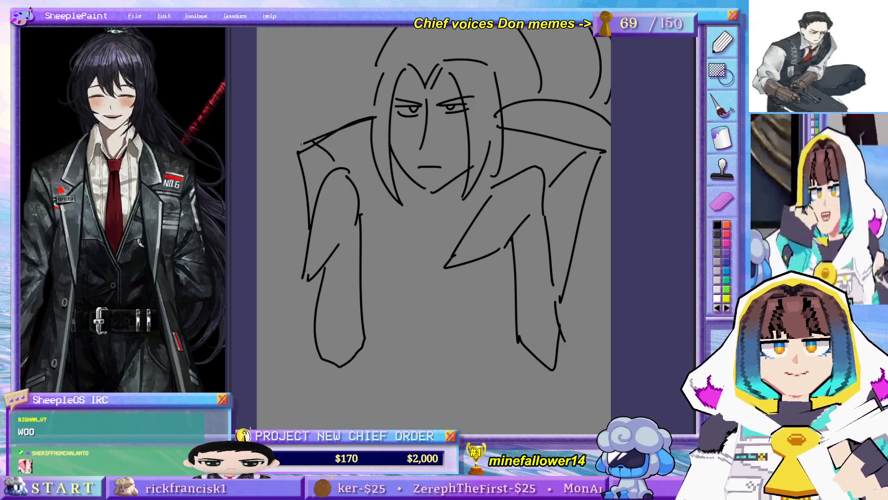
left_click_drag(503, 129, 611, 146)
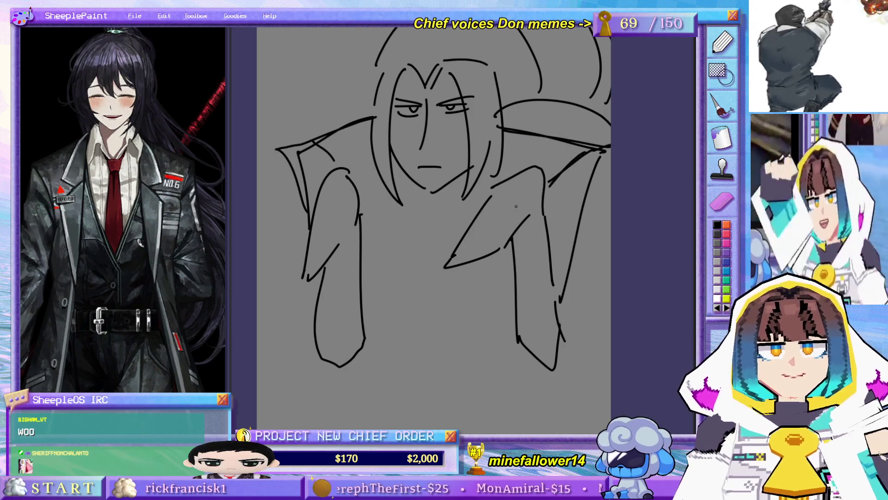
left_click_drag(361, 233, 403, 317)
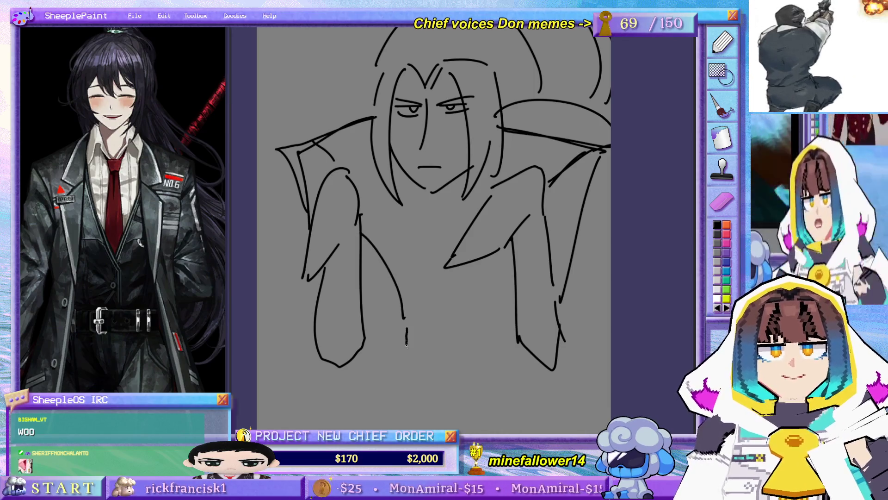
Step: Try long vertical arm lines on the left and right, undoing each one
mouse_move(464, 211)
left_mouse_down()
mouse_move(464, 277)
mouse_move(494, 257)
mouse_move(492, 188)
left_mouse_up()
mouse_move(387, 180)
left_mouse_down()
mouse_move(327, 284)
mouse_move(360, 379)
left_mouse_up()
key("ctrl+z")
key("ctrl+z")
left_click_drag(388, 190, 376, 410)
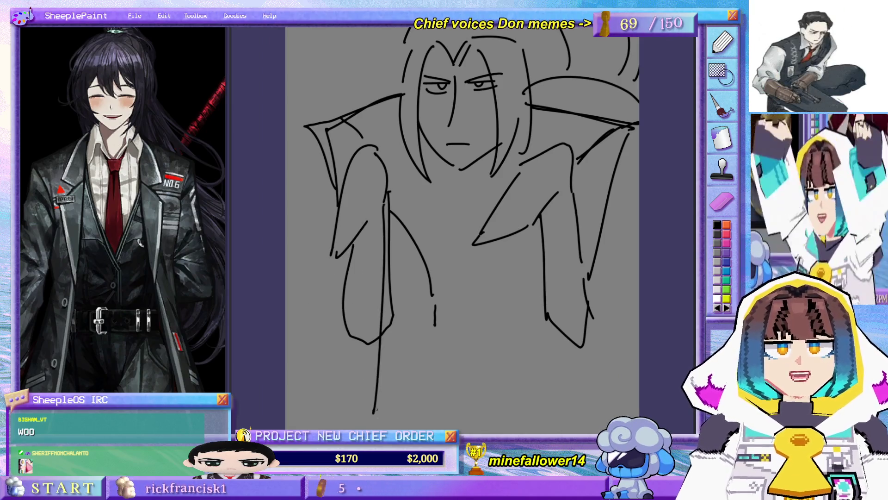
left_click_drag(565, 273, 545, 228)
key("ctrl+z")
left_click_drag(552, 138, 538, 347)
key("ctrl+z")
Step: Zoom around the torso and try a short torso stroke, then undo it
left_click_drag(471, 234, 490, 287)
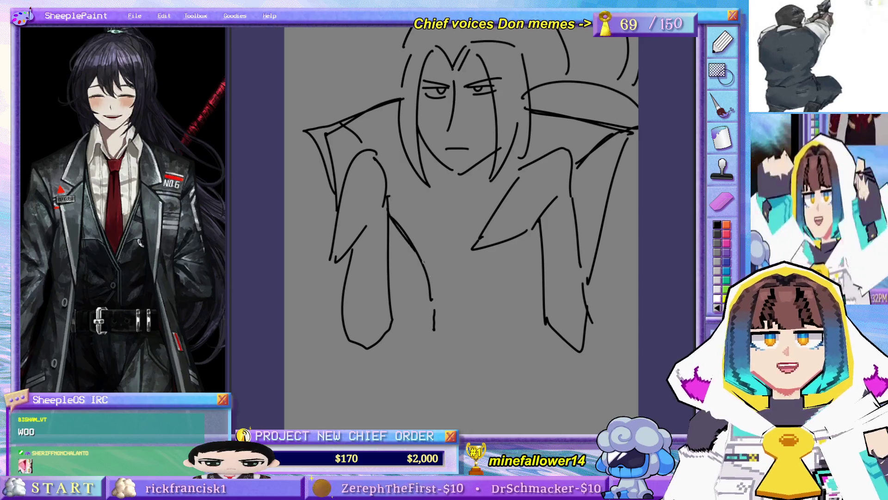
scroll(466, 240, "down", 3)
scroll(573, 222, "up", 2)
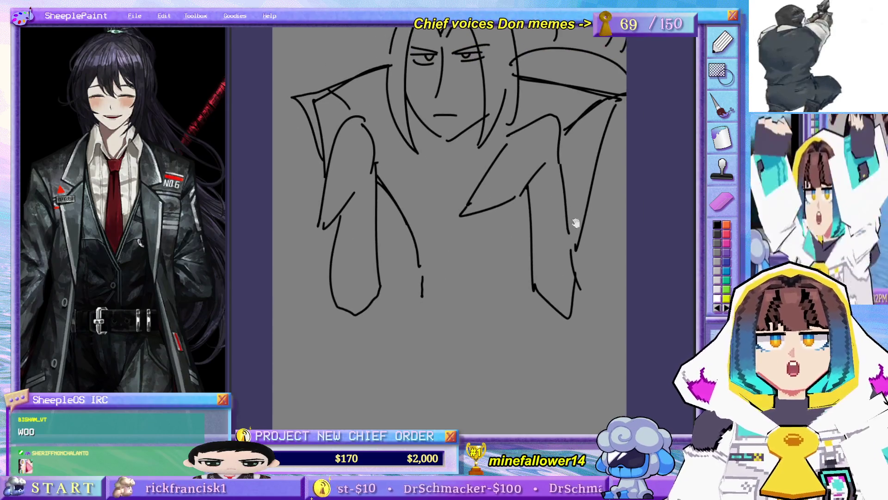
mouse_move(537, 309)
left_mouse_down()
mouse_move(523, 356)
mouse_move(537, 341)
left_mouse_up()
key("ctrl+z")
Step: Redraw the top hair stroke and add forehead and right-side hair strands
left_click_drag(379, 98, 369, 150)
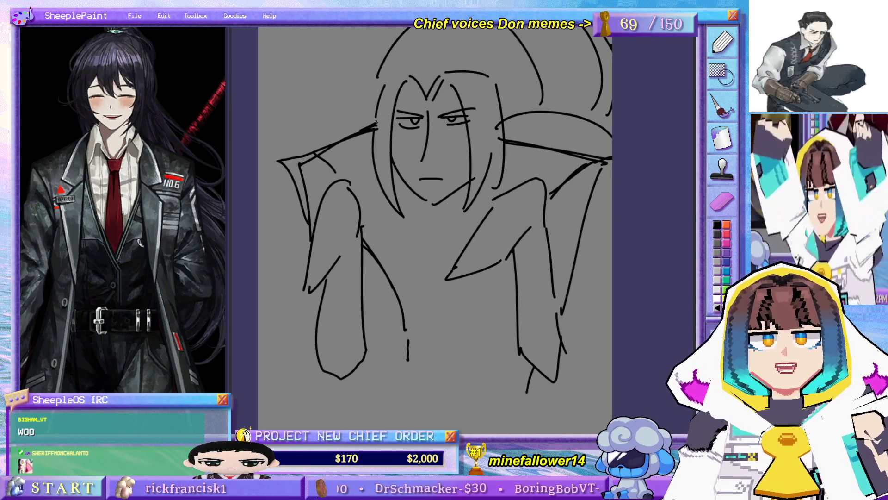
mouse_move(422, 70)
left_mouse_down()
mouse_move(428, 94)
mouse_move(414, 60)
mouse_move(428, 95)
left_mouse_up()
key("ctrl+z")
key("ctrl+z")
mouse_move(444, 66)
left_mouse_down()
mouse_move(423, 102)
mouse_move(499, 89)
left_mouse_up()
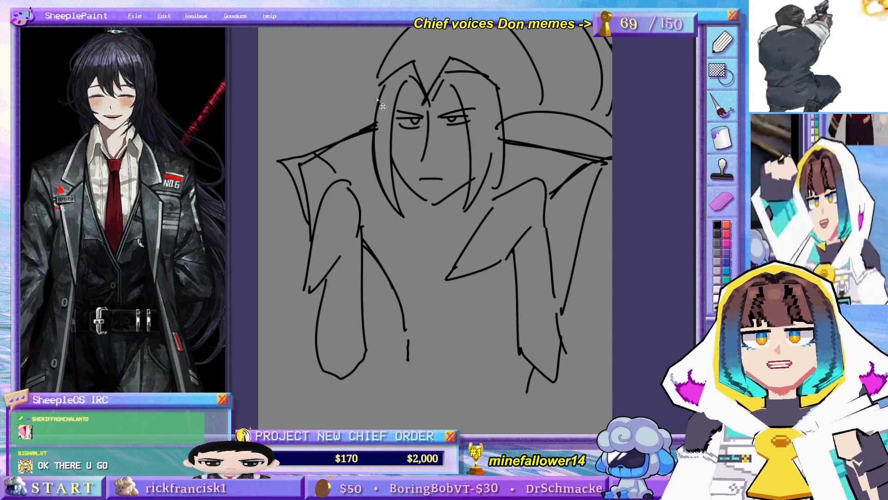
left_click_drag(382, 107, 385, 165)
mouse_move(490, 69)
left_mouse_down()
mouse_move(509, 75)
mouse_move(545, 149)
left_mouse_up()
Step: Draw a long diagonal lower-body line, then redraw it steeper
mouse_move(575, 218)
left_mouse_down()
mouse_move(564, 182)
mouse_move(565, 286)
left_mouse_up()
mouse_move(575, 95)
left_mouse_down()
mouse_move(516, 228)
mouse_move(530, 156)
left_mouse_up()
left_click_drag(396, 324, 296, 430)
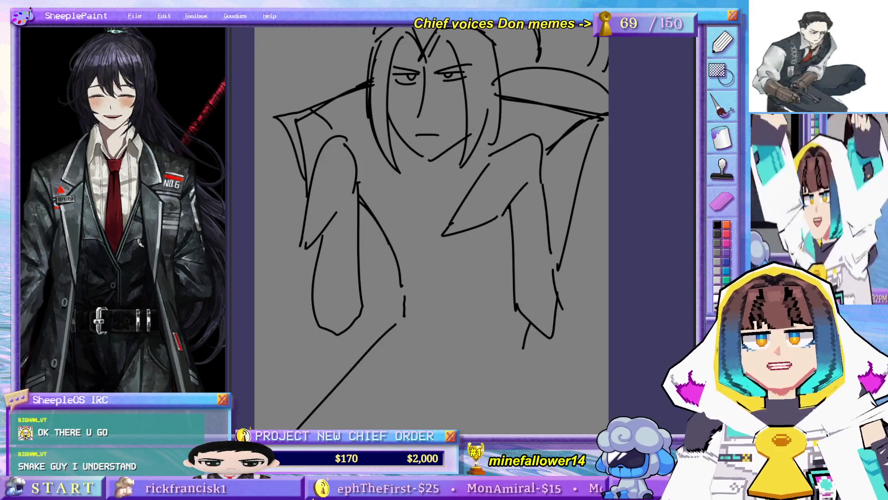
key("ctrl+z")
left_click_drag(403, 327, 348, 431)
Step: Redraw the stroke along the figure's left jaw
left_click_drag(326, 188, 330, 275)
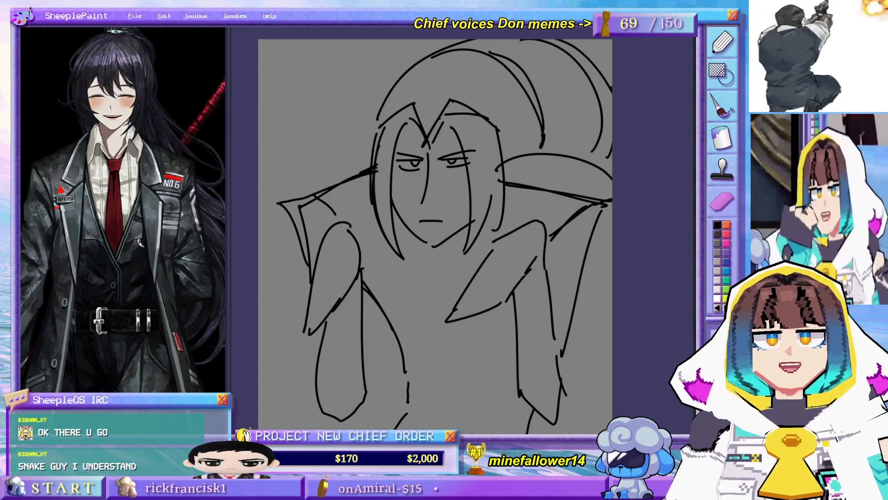
scroll(509, 250, "up", 2)
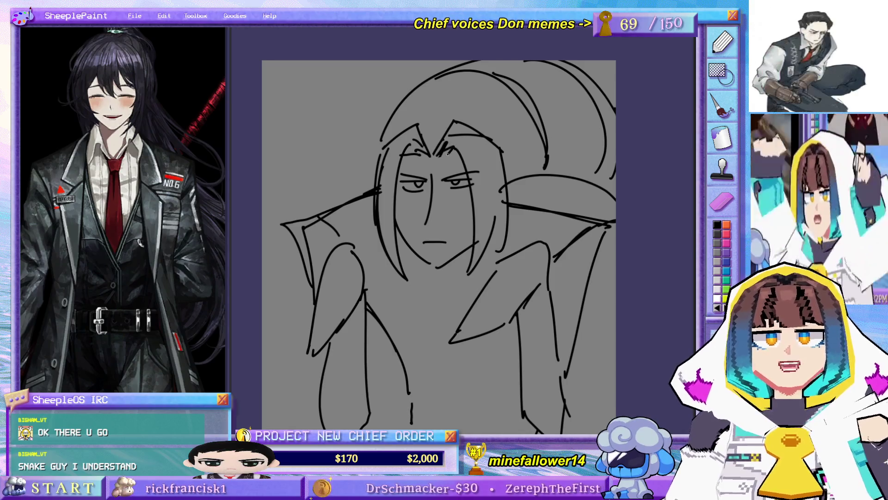
left_click_drag(480, 205, 482, 160)
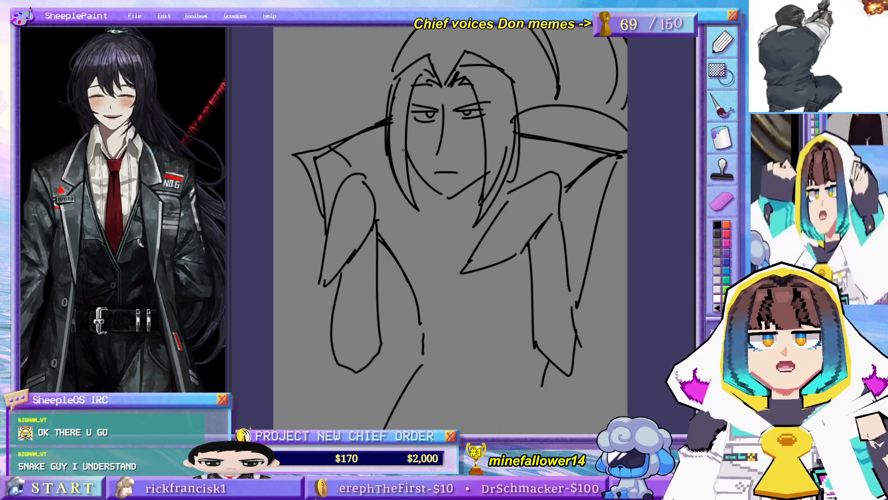
left_click_drag(402, 149, 432, 224)
key("ctrl+z")
left_click_drag(394, 178, 421, 222)
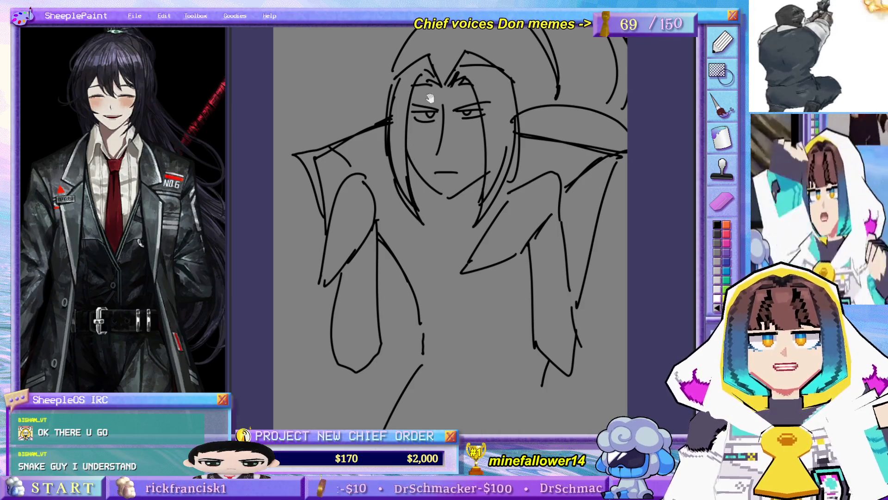
Step: Replace a stray right-side stroke with a line down the figure's right arm
left_click_drag(430, 98, 388, 145)
mouse_move(463, 102)
left_mouse_down()
mouse_move(532, 134)
mouse_move(438, 124)
left_mouse_up()
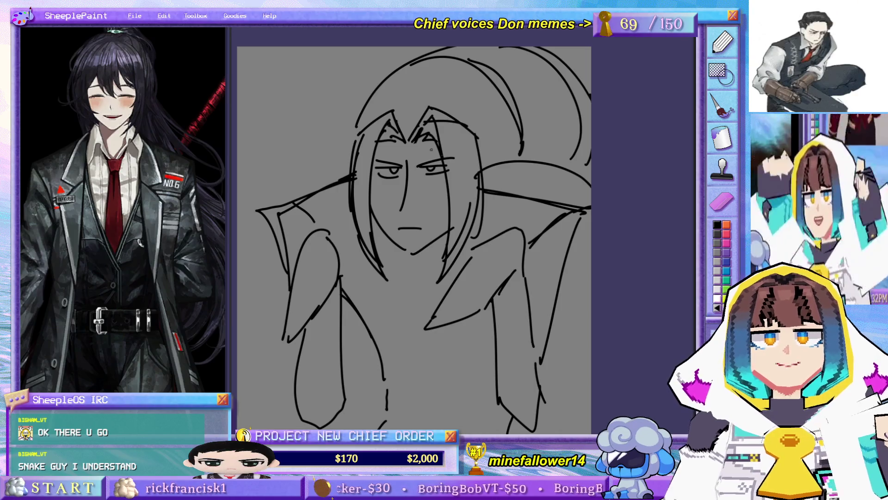
scroll(431, 149, "down", 2)
scroll(468, 242, "down", 2)
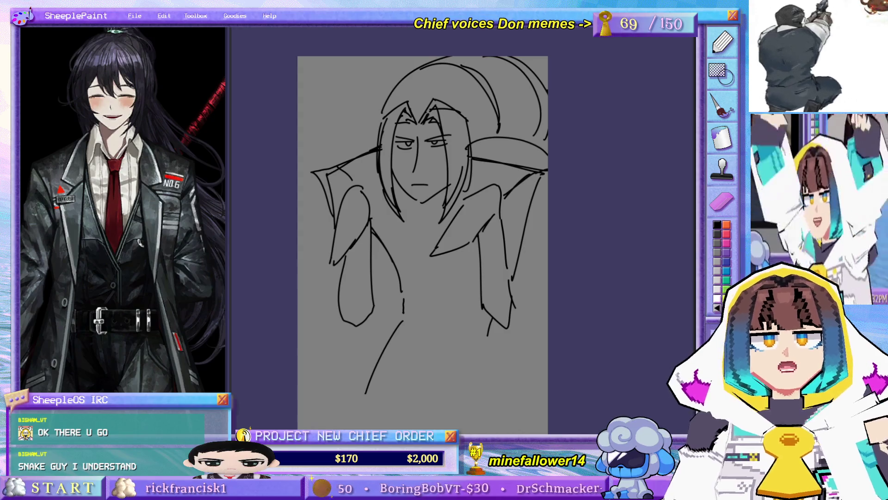
left_click_drag(546, 174, 519, 283)
key("ctrl+z")
left_click_drag(532, 201, 511, 320)
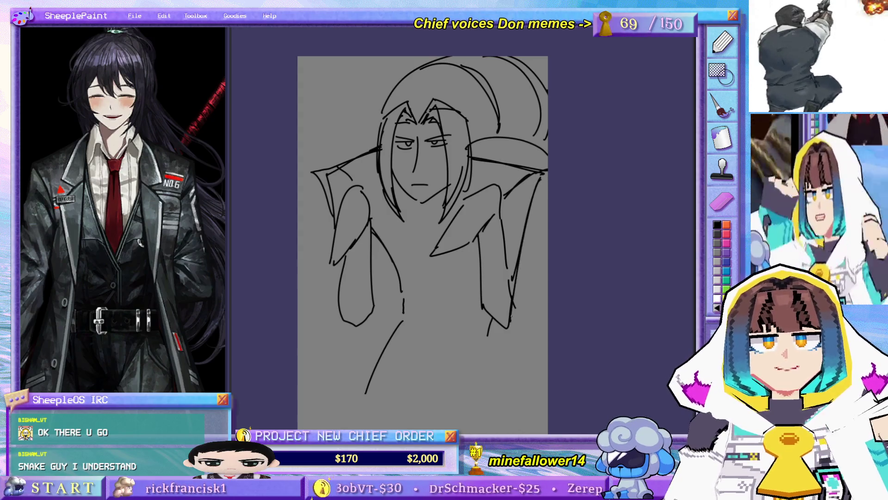
Step: Try two lower-body lines, undo both, and zoom back in
scroll(435, 329, "down", 1)
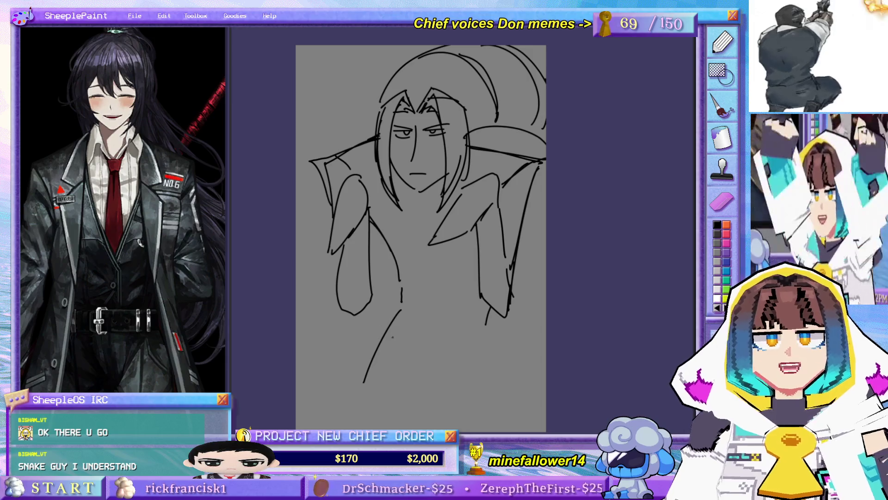
left_click_drag(399, 315, 331, 419)
key("ctrl+z")
left_click_drag(485, 317, 498, 430)
key("ctrl+z")
scroll(422, 296, "up", 1)
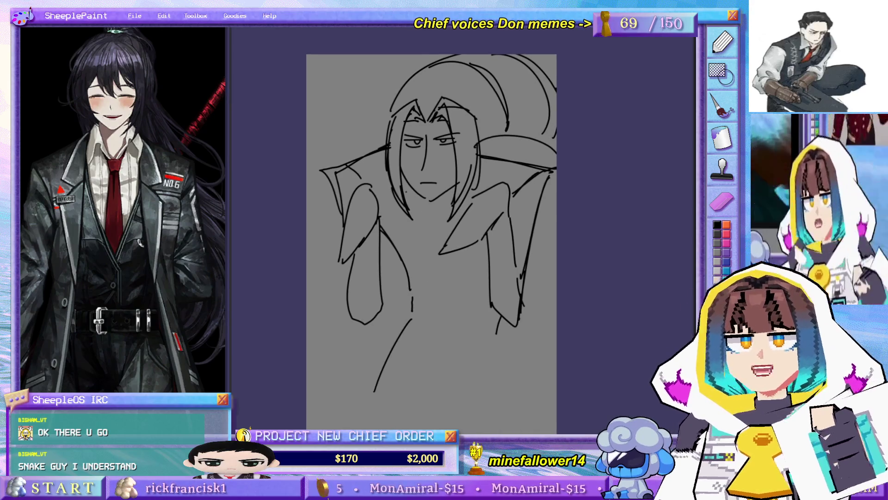
scroll(407, 250, "up", 2)
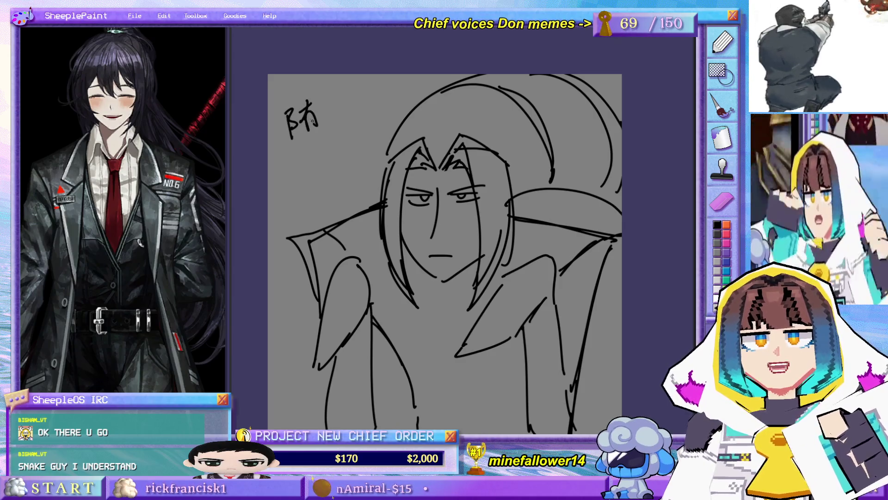
Step: Letter two kanji of the name in the upper-left corner
left_click_drag(305, 130, 306, 149)
left_click_drag(291, 159, 334, 133)
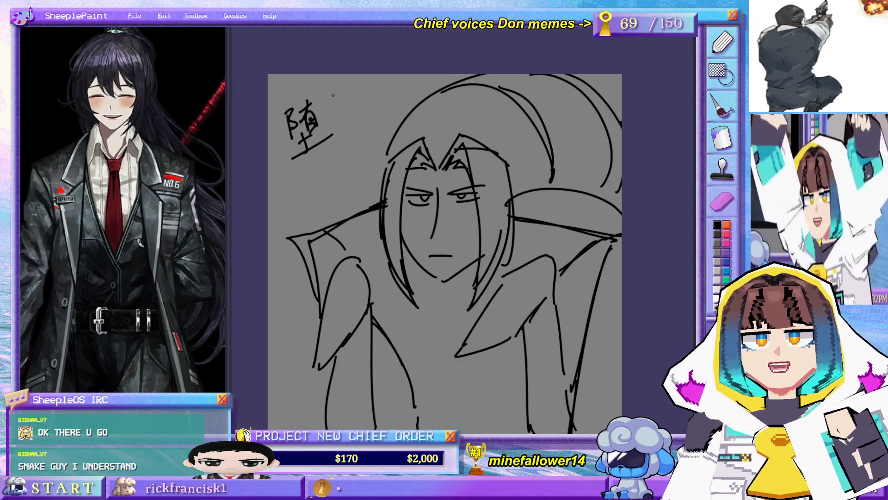
left_click_drag(354, 93, 333, 110)
mouse_move(342, 105)
left_mouse_down()
mouse_move(331, 142)
mouse_move(344, 142)
left_mouse_up()
Step: Shift the sketch up in view, then delete the whole layer's contents
left_click_drag(292, 187, 282, 171)
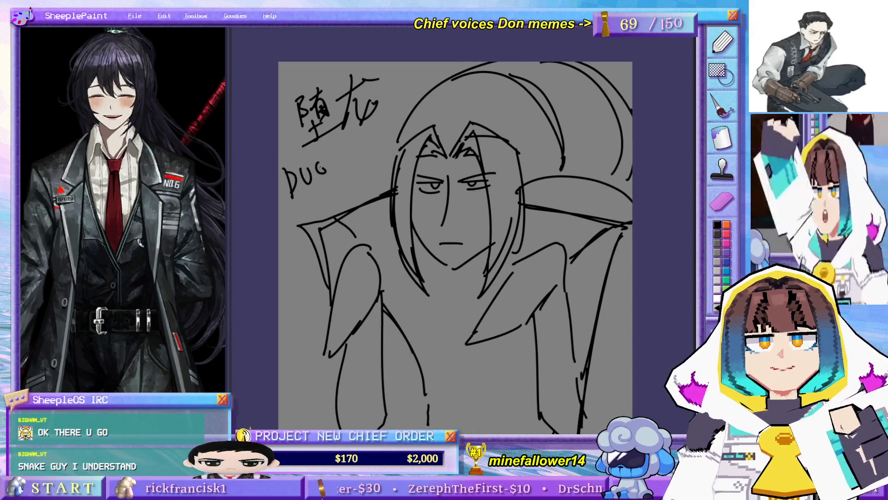
left_click_drag(512, 369, 499, 264)
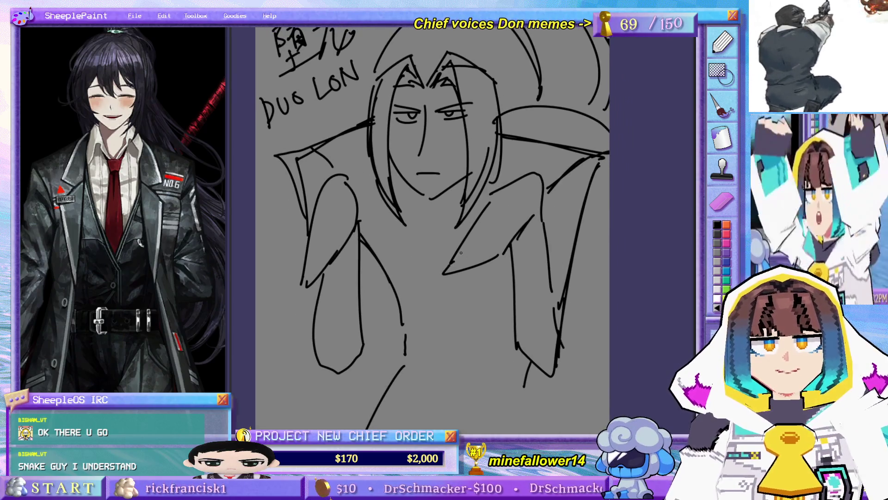
scroll(569, 268, "down", 3)
key("Delete")
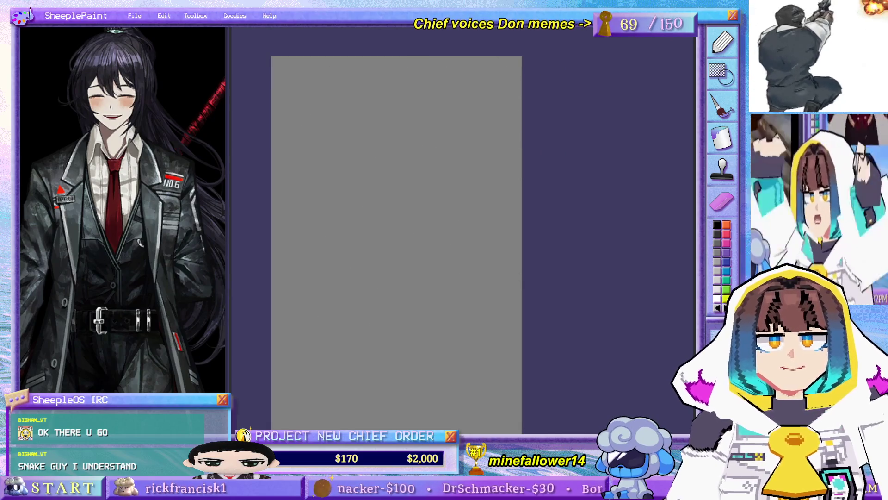
Step: Undo the deletion to restore the finished line art and reposition the view
key("ctrl+z")
left_click_drag(497, 317, 535, 274)
mouse_move(482, 185)
left_mouse_down()
mouse_move(477, 239)
mouse_move(500, 191)
mouse_move(487, 163)
left_mouse_up()
left_click_drag(491, 194, 484, 225)
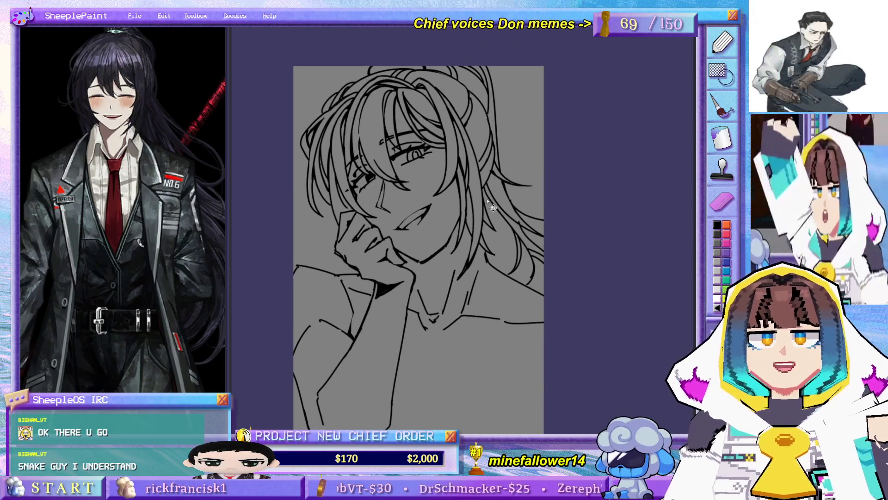
Step: Free-transform the line art: scale it larger, move it down-left, rotate slightly clockwise, and commit
left_click_drag(501, 180, 501, 143)
key("ctrl+t")
mouse_move(538, 50)
left_mouse_down()
mouse_move(532, 88)
mouse_move(498, 147)
left_mouse_up()
left_click_drag(548, 59, 593, 40)
left_click_drag(524, 112, 512, 159)
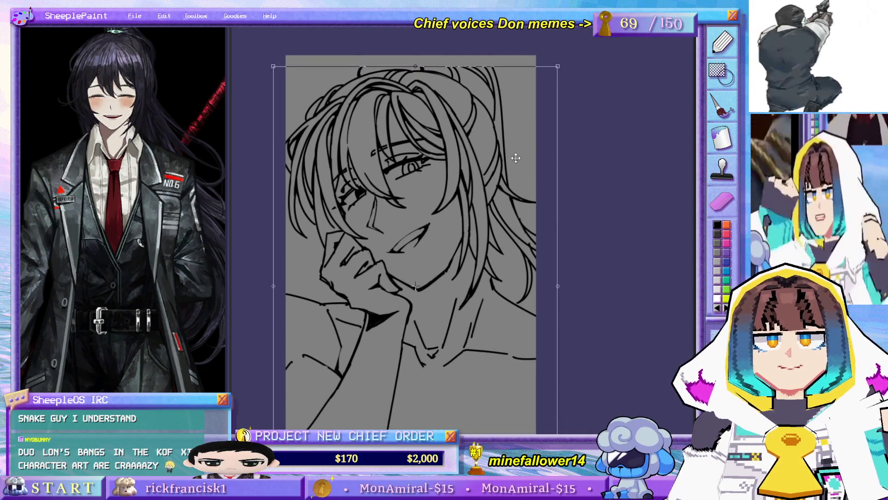
mouse_move(586, 108)
left_mouse_down()
mouse_move(598, 123)
mouse_move(594, 111)
left_mouse_up()
left_click_drag(523, 123, 520, 121)
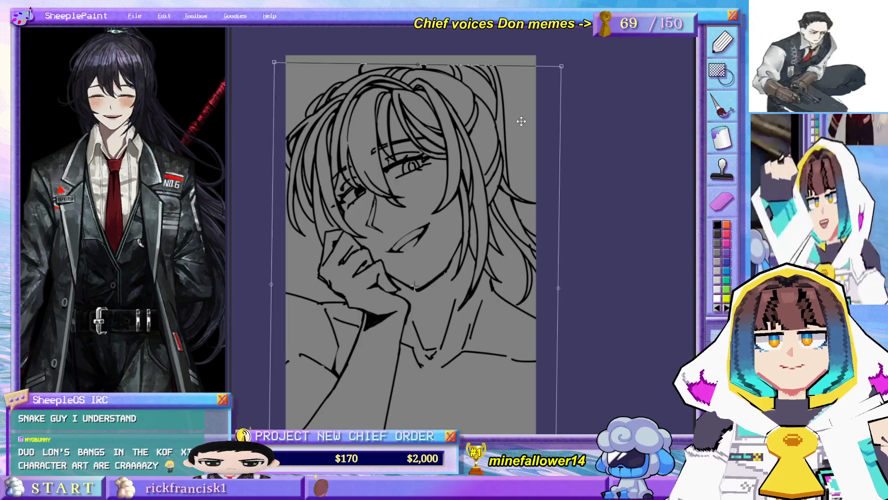
key("Return")
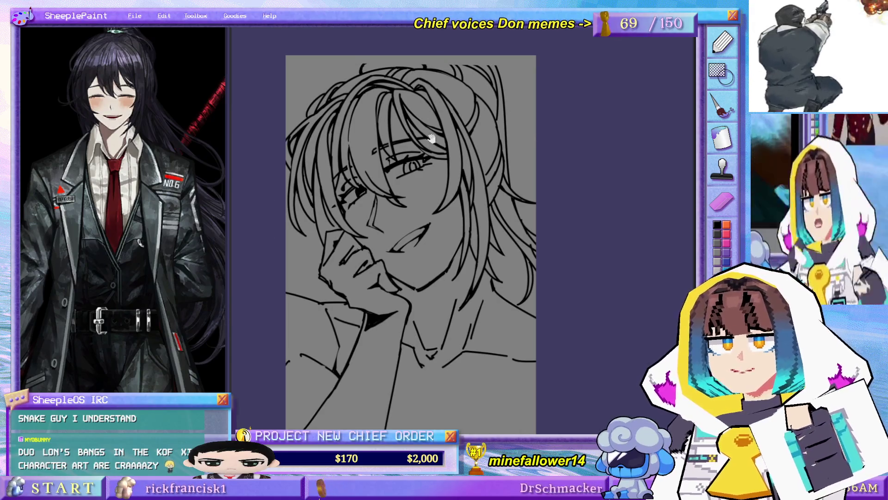
scroll(426, 112, "up", 3)
scroll(396, 144, "up", 2)
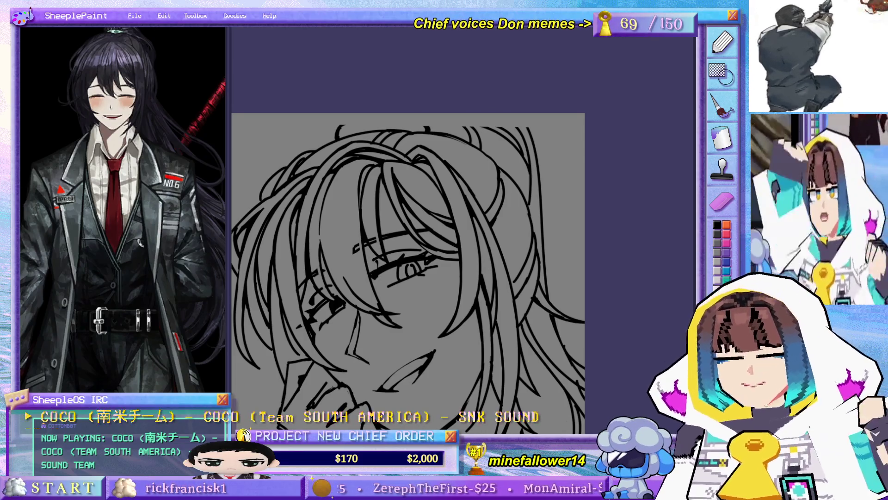
key("alt+Tab")
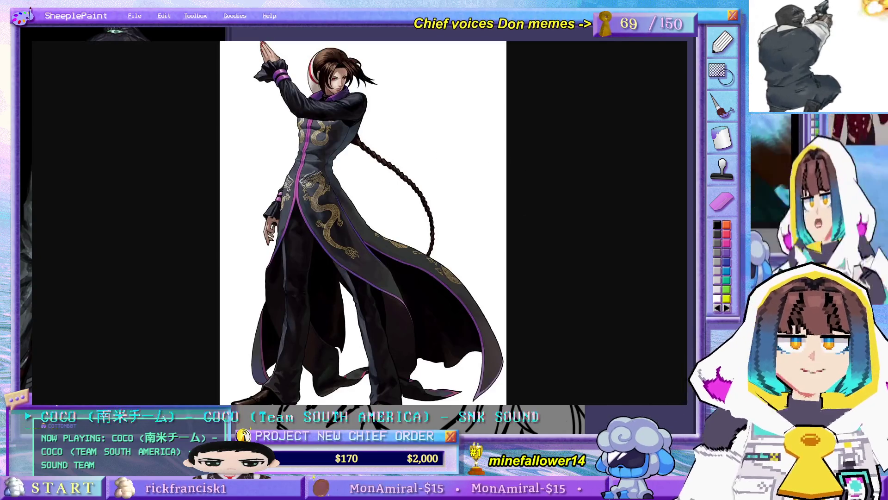
key("ctrl+plus")
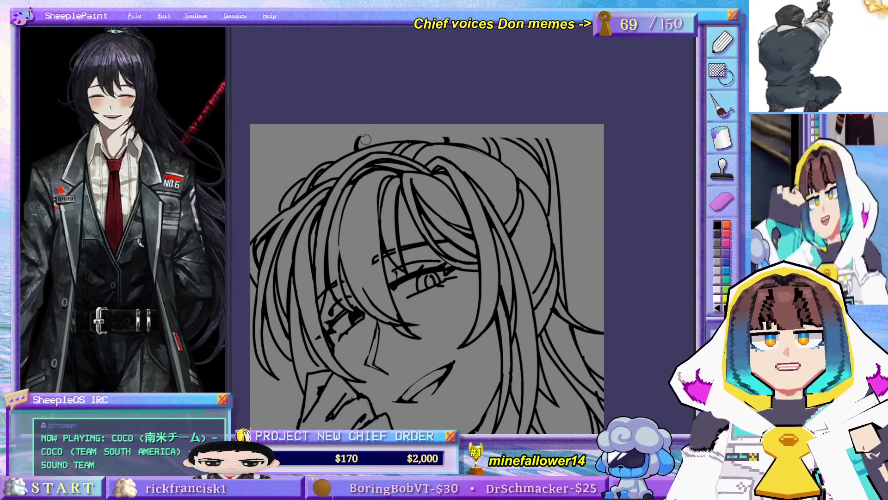
Step: Add curved outline strokes and a dark strand along the top of the youth's hair
left_click_drag(360, 134, 398, 124)
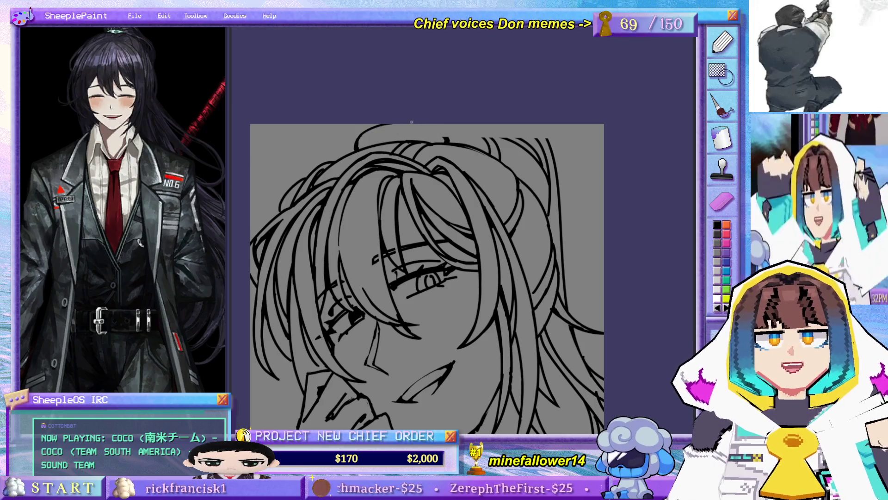
left_click_drag(416, 123, 443, 139)
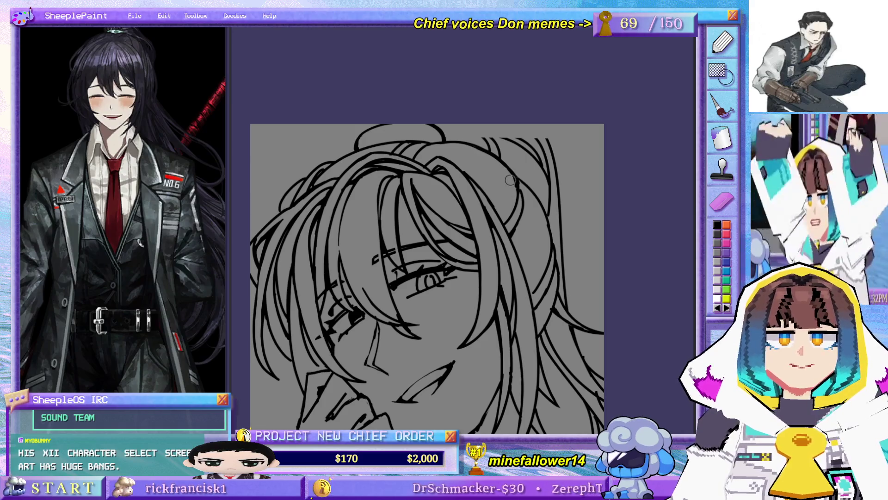
scroll(495, 128, "down", 3)
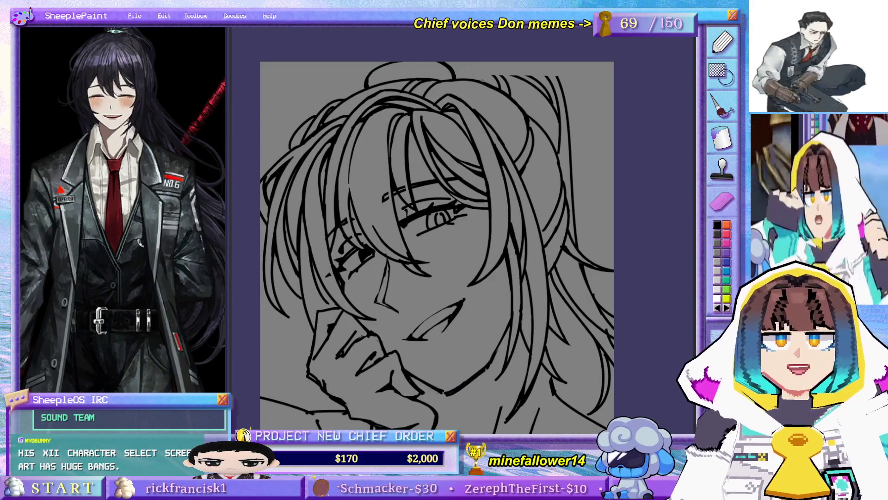
left_click_drag(492, 87, 498, 124)
scroll(501, 154, "down", 2)
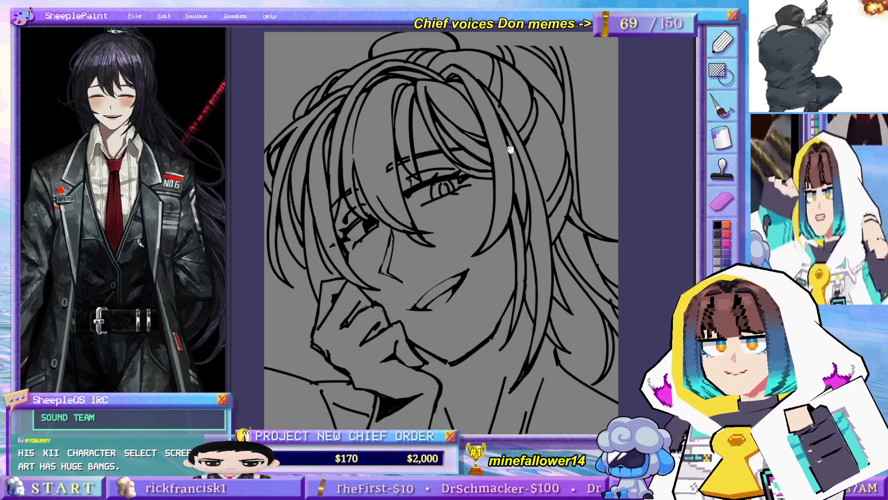
scroll(490, 157, "up", 4)
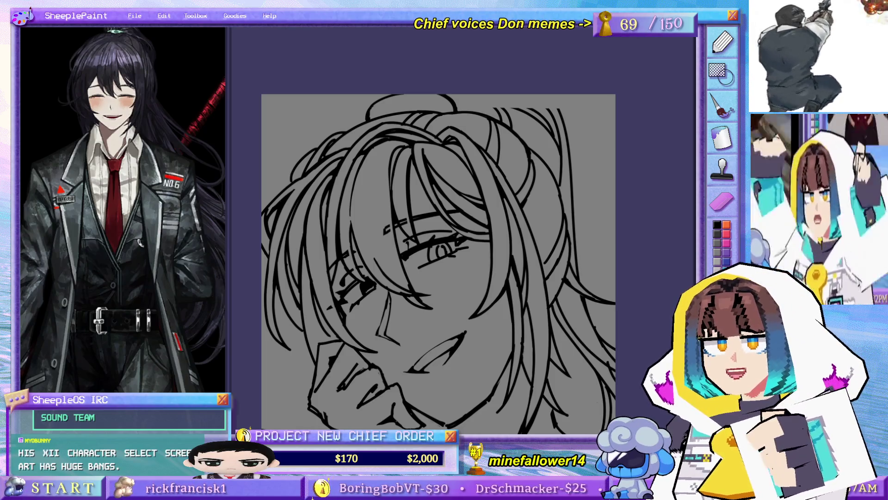
mouse_move(425, 224)
left_mouse_down()
mouse_move(433, 149)
mouse_move(423, 214)
mouse_move(424, 198)
left_mouse_up()
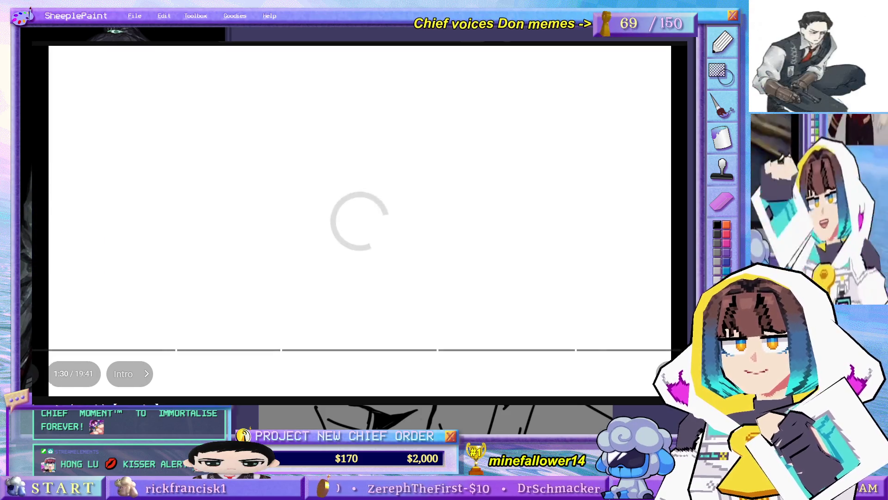
Step: Play and pause the reference video a couple of times
key("space")
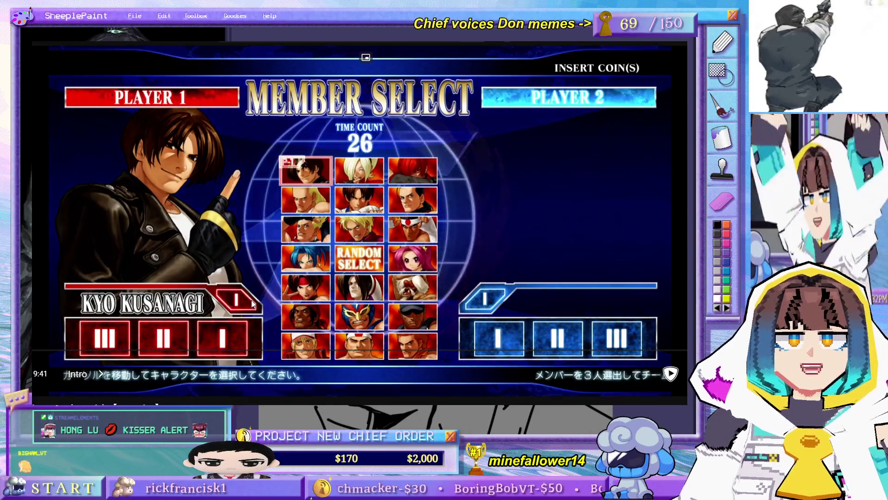
key("space")
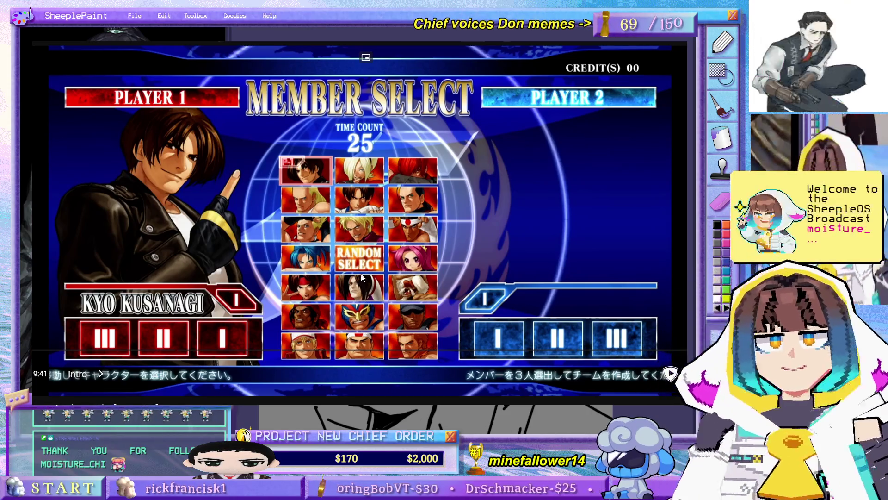
left_click(361, 240)
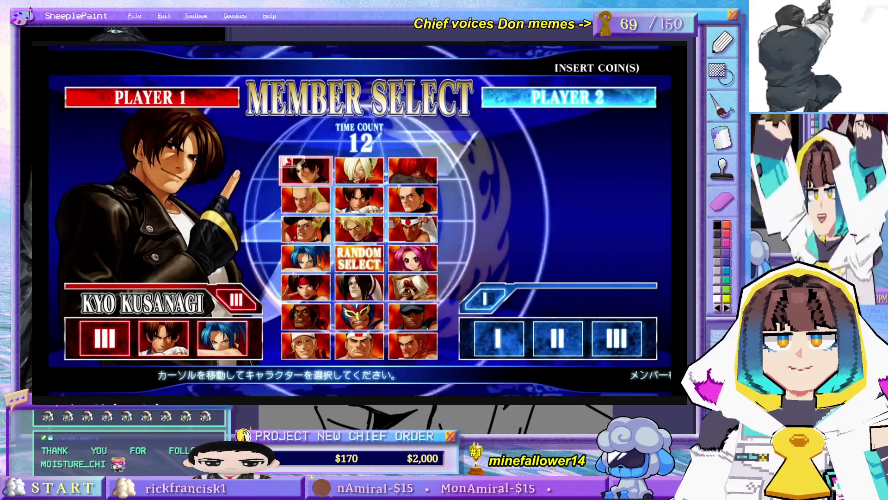
left_click(272, 293)
Step: Drag the seek bar to rewind and jump to a later character pick
left_click_drag(34, 350, 32, 350)
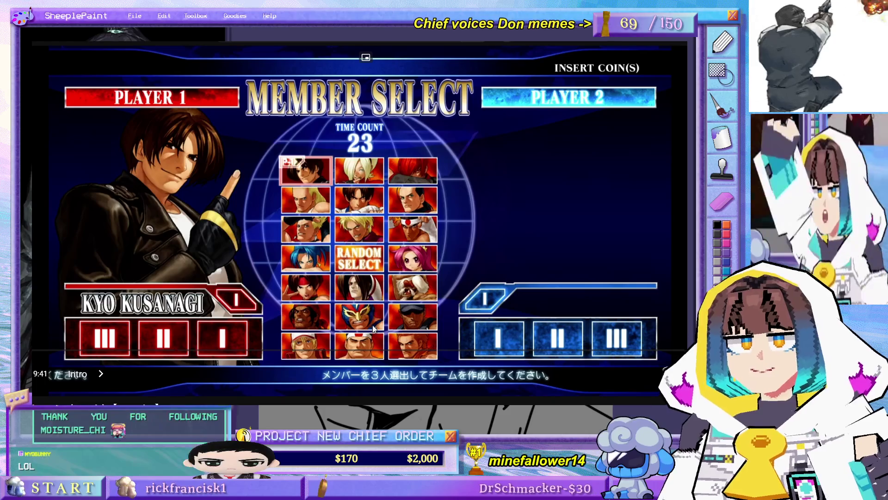
mouse_move(223, 306)
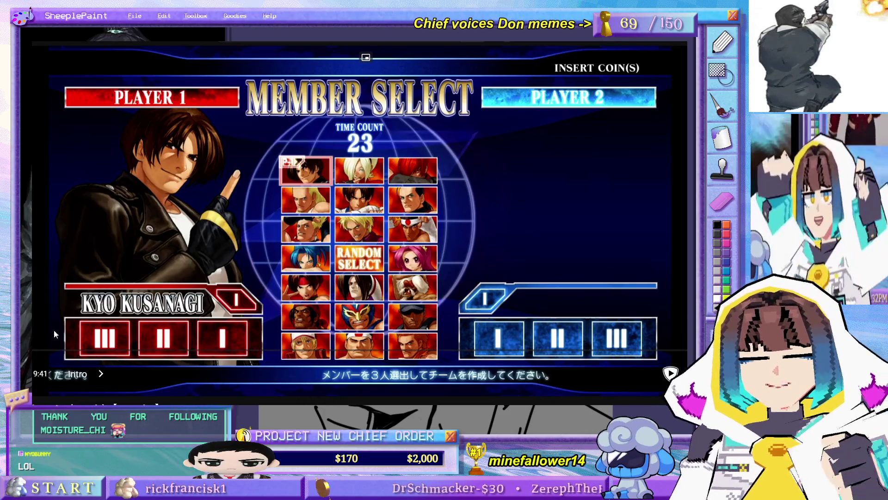
left_click_drag(54, 350, 32, 350)
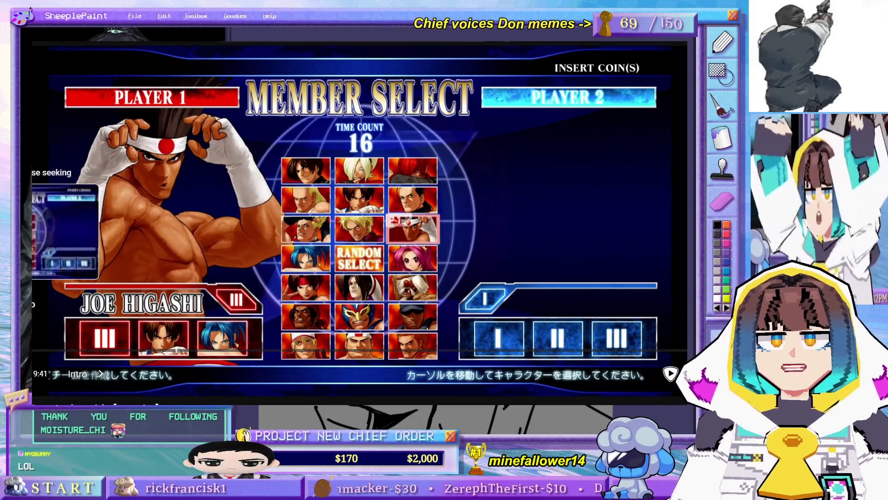
left_click_drag(32, 350, 34, 350)
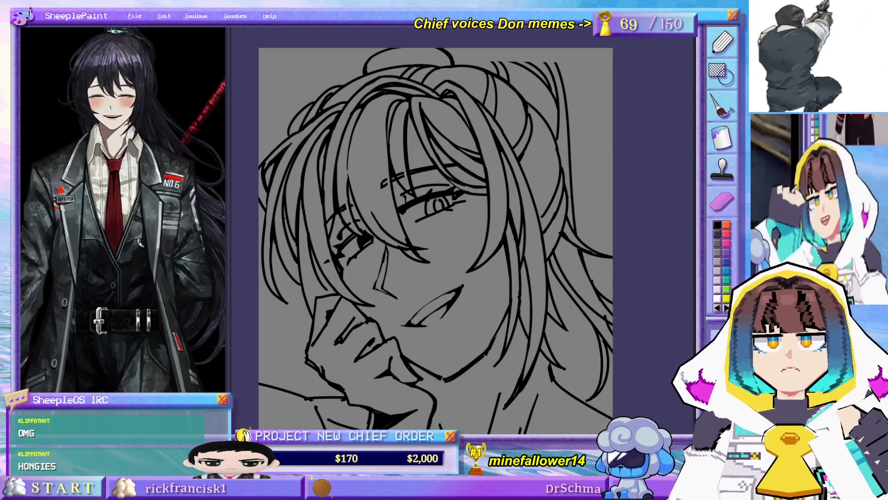
Step: Pan the canvas to lower the drawing in view
mouse_move(444, 241)
left_mouse_down()
mouse_move(442, 28)
mouse_move(418, 256)
left_mouse_up()
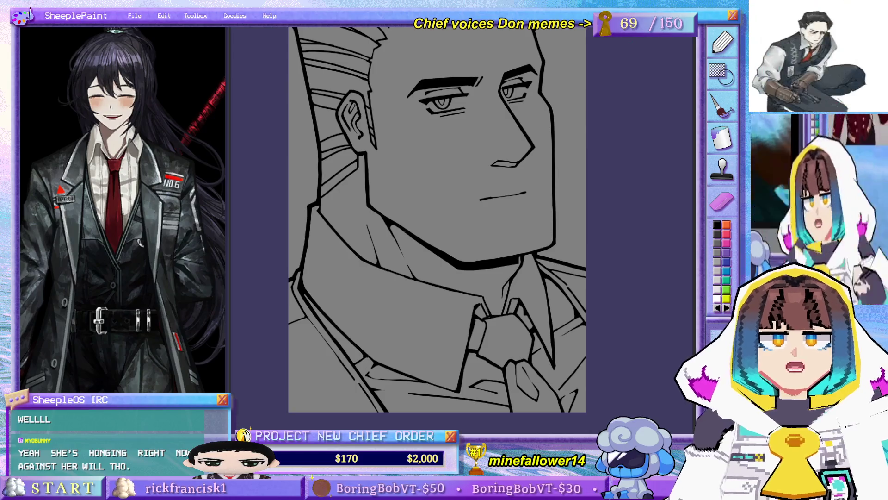
Step: Zoom out and back in, then pan the portrait right and down
scroll(531, 230, "down", 3)
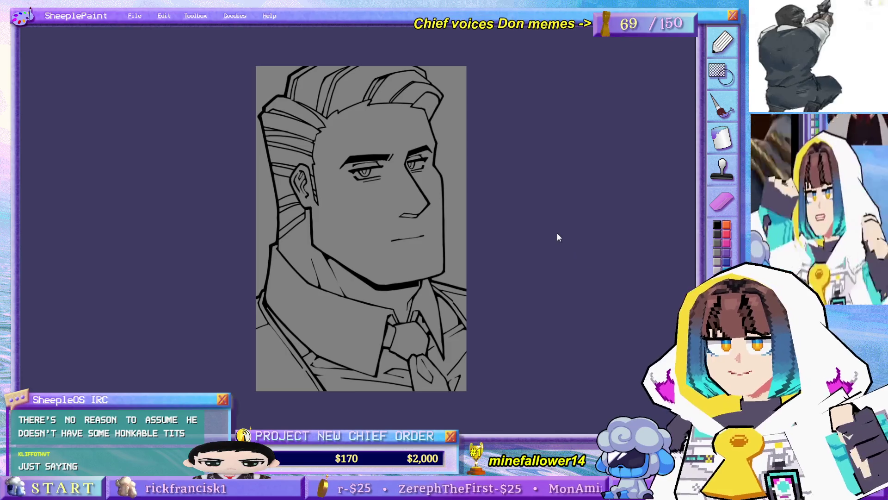
scroll(470, 258, "up", 1)
mouse_move(482, 259)
left_mouse_down()
mouse_move(554, 285)
mouse_move(551, 242)
mouse_move(550, 298)
left_mouse_up()
left_click_drag(541, 208, 525, 192)
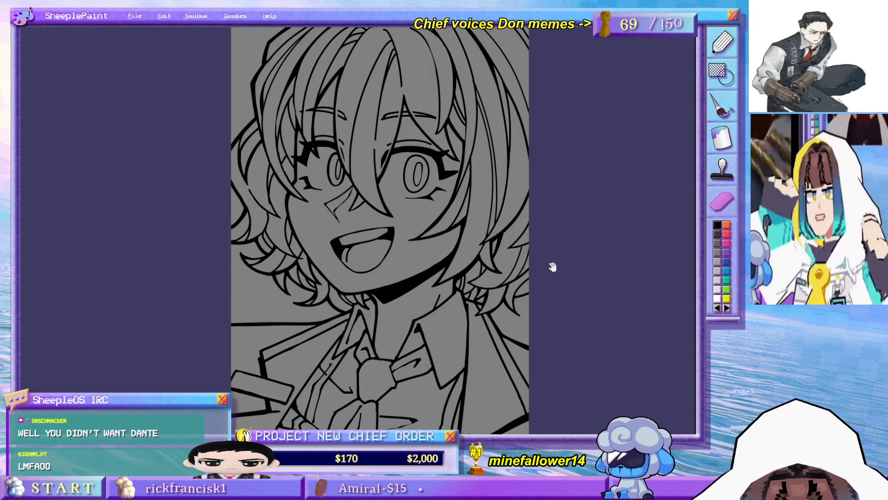
Step: Pan the messy-haired youth portrait slightly right and up
left_click_drag(575, 306, 593, 304)
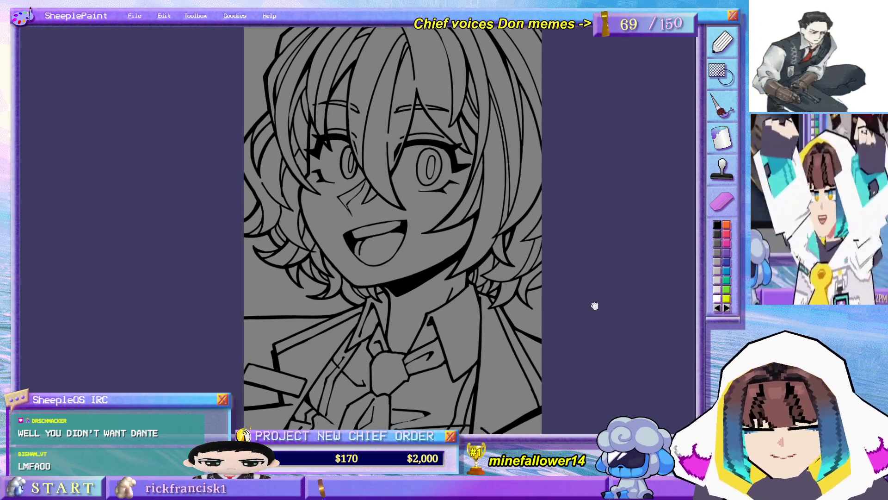
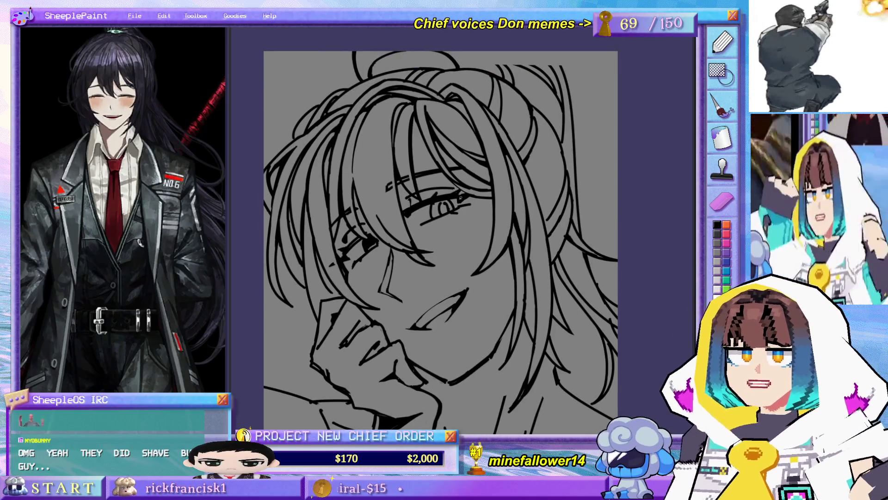
Step: Pan up to the top of the hair and ink a short line there
left_click_drag(482, 333, 486, 250)
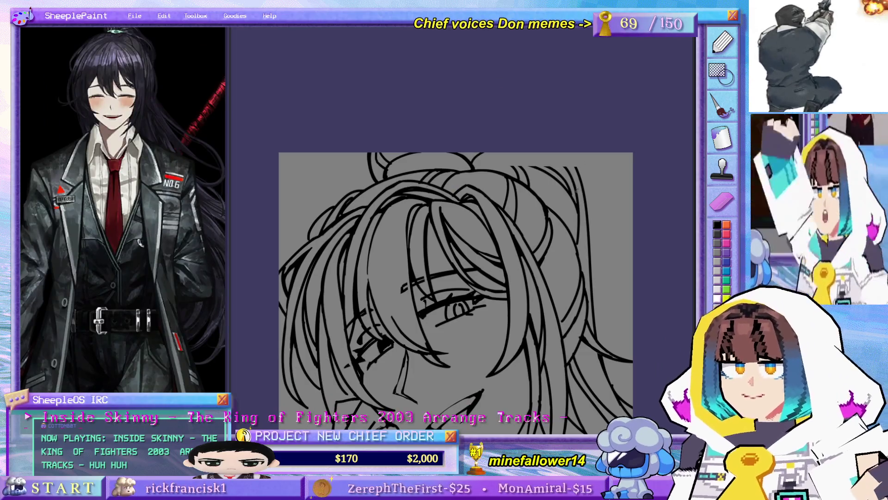
mouse_move(562, 190)
left_mouse_down()
mouse_move(551, 254)
mouse_move(565, 229)
left_mouse_up()
mouse_move(443, 121)
left_mouse_down()
mouse_move(412, 158)
mouse_move(457, 91)
left_mouse_up()
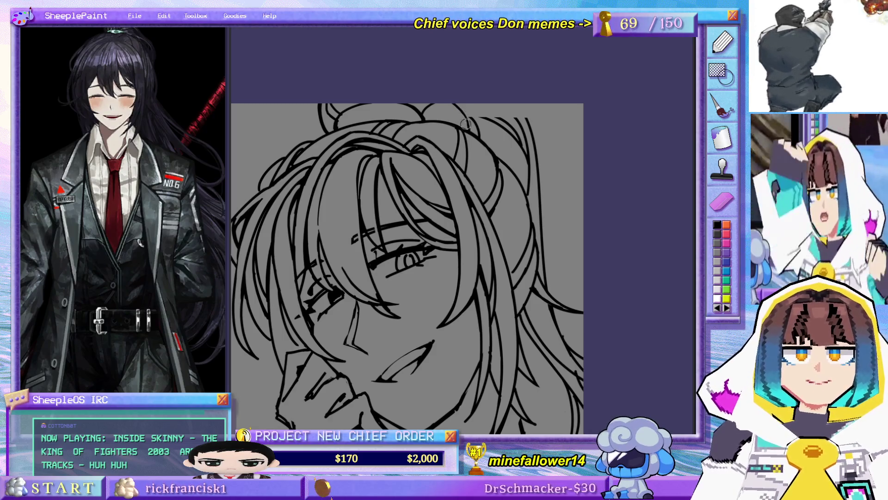
left_click_drag(462, 103, 477, 132)
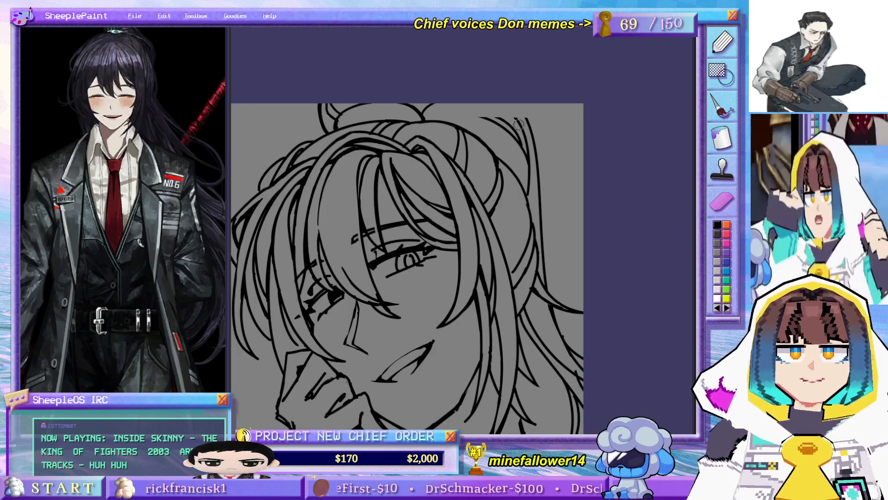
Step: Mirror the canvas, then ink strokes on the hair's top corner, outer edge and top
key("m")
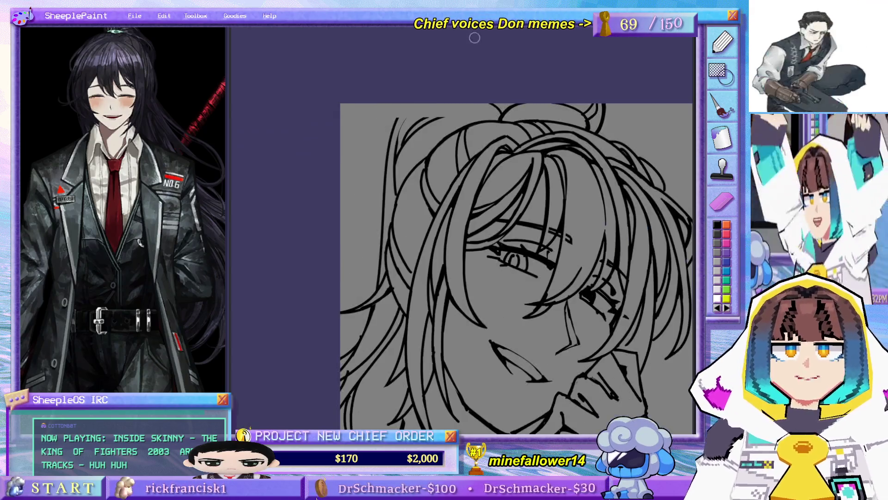
left_click_drag(429, 103, 401, 133)
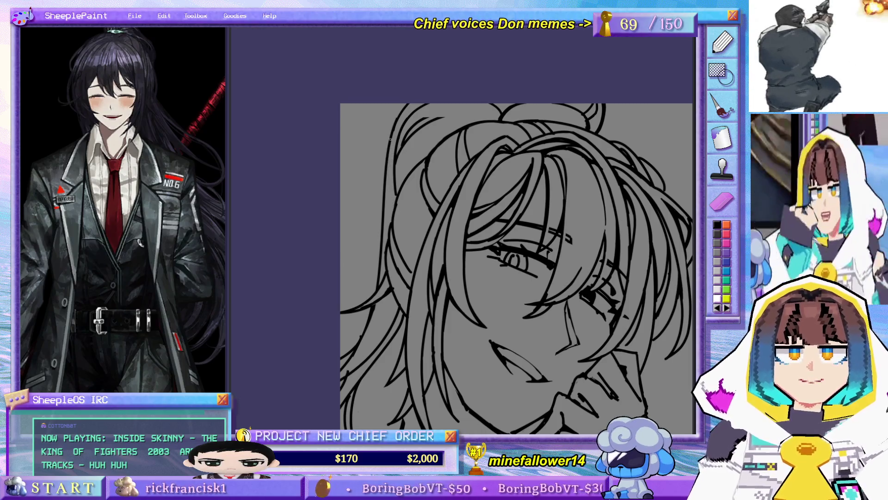
left_click_drag(390, 138, 392, 198)
scroll(462, 86, "right", 3)
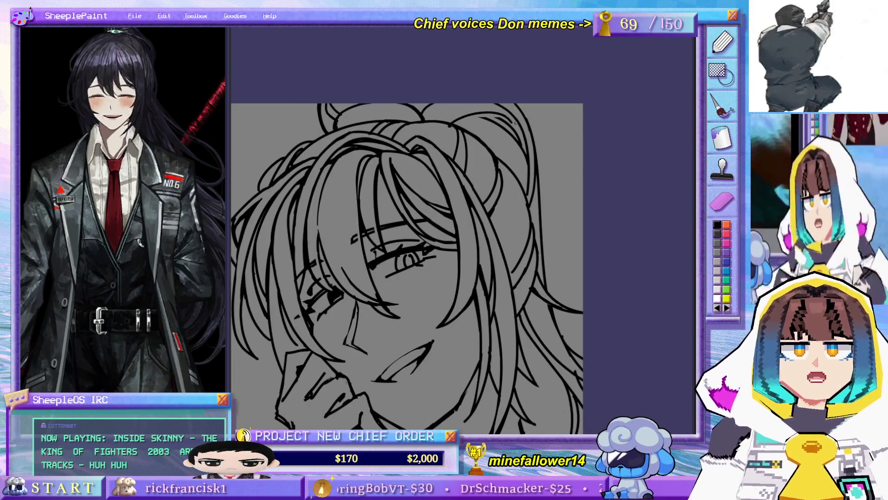
left_click_drag(461, 123, 520, 121)
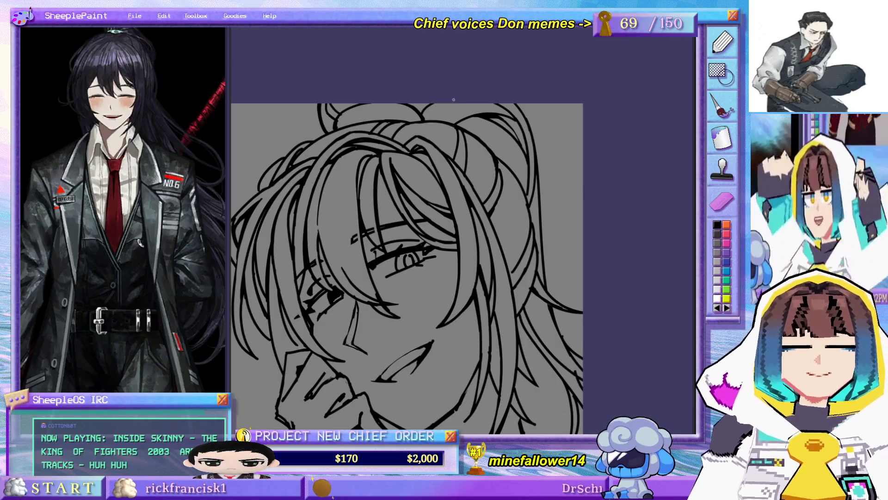
scroll(540, 135, "down", 2)
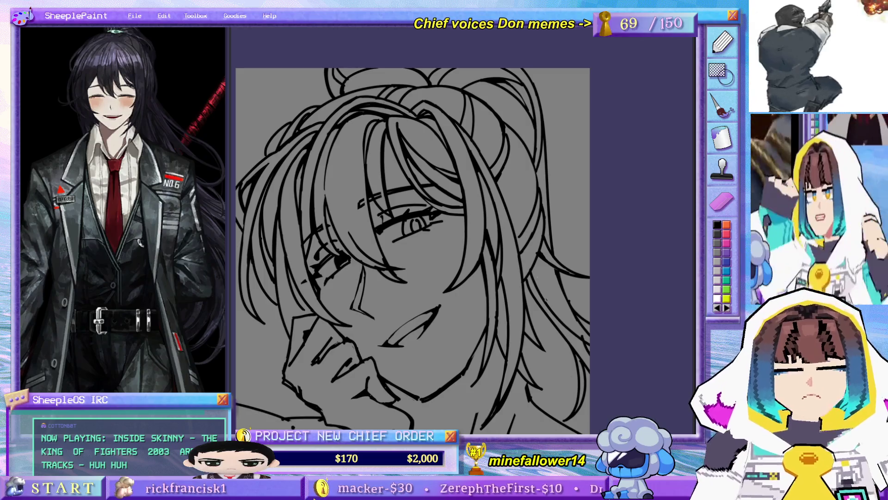
Step: Add a strand line inside the hair
scroll(547, 113, "down", 3)
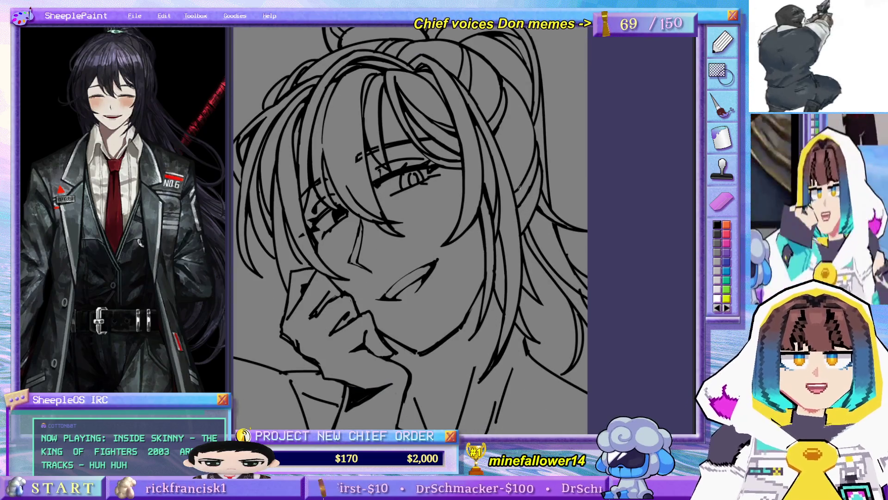
scroll(531, 227, "down", 2)
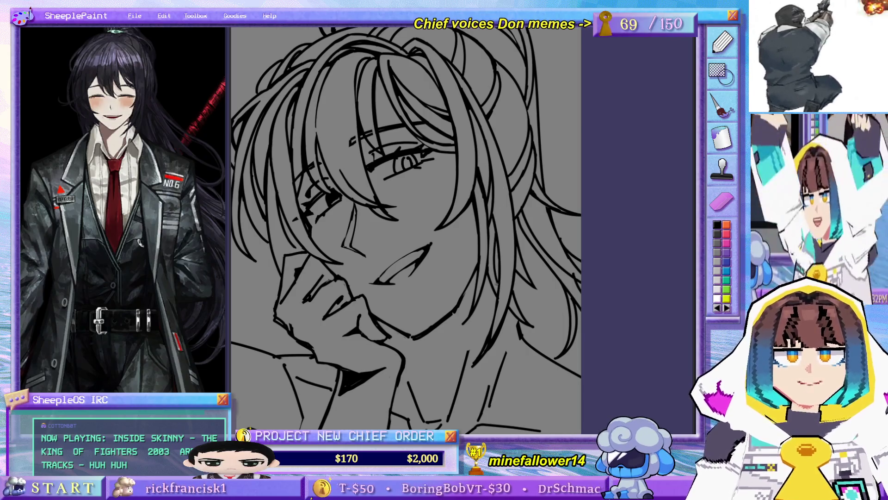
scroll(511, 127, "down", 3)
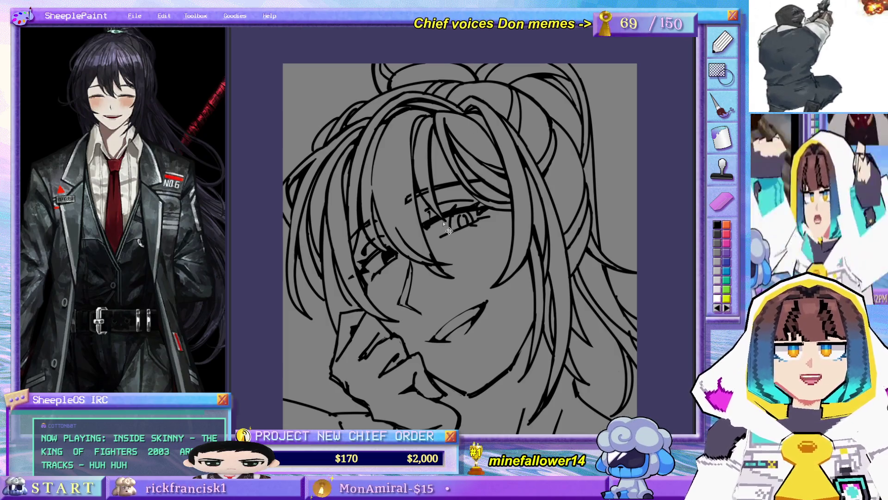
scroll(457, 217, "up", 3)
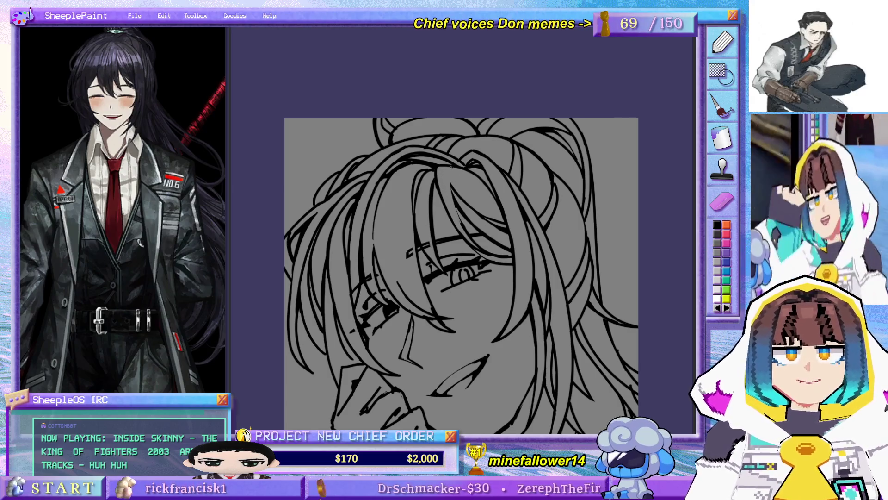
left_click_drag(451, 167, 459, 216)
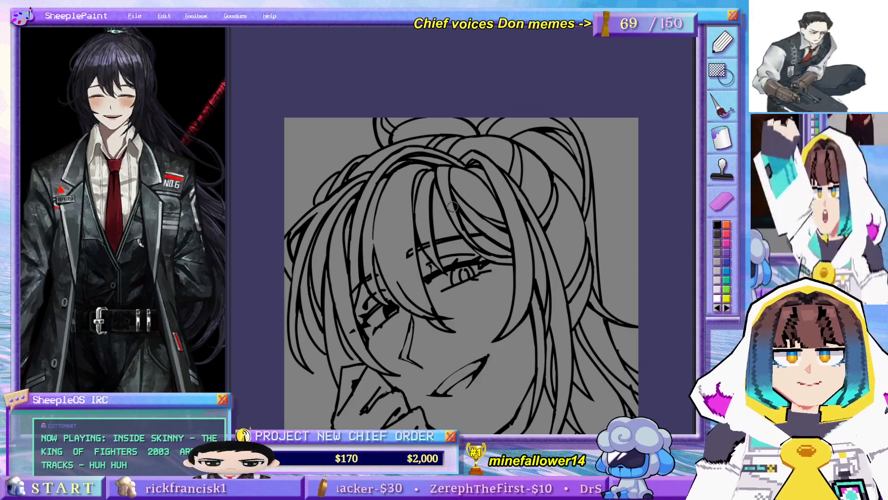
Step: Bring the face and hand into view and darken the jawline with a short stroke
mouse_move(495, 271)
left_mouse_down()
mouse_move(461, 183)
mouse_move(506, 224)
left_mouse_up()
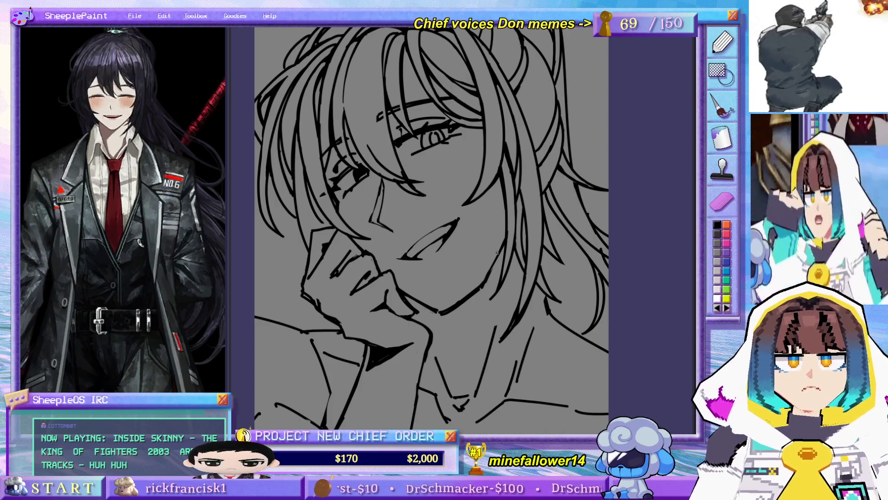
left_click_drag(447, 326, 428, 267)
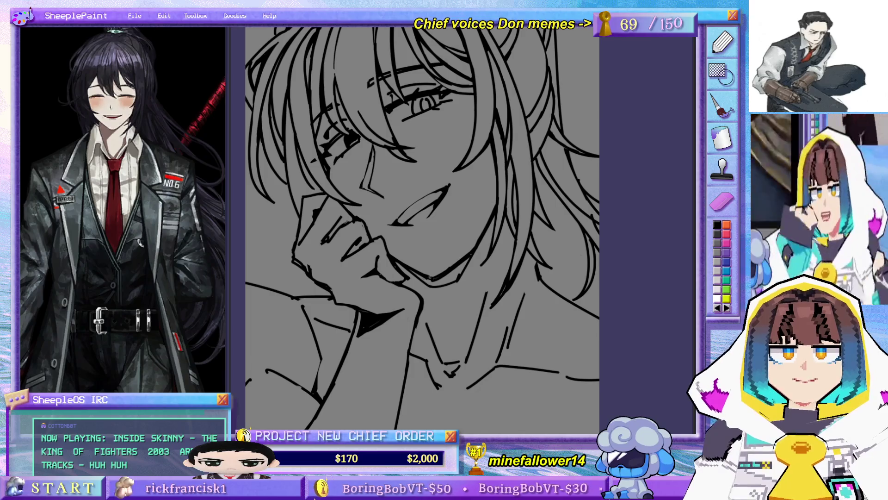
mouse_move(422, 274)
left_mouse_down()
mouse_move(411, 271)
mouse_move(466, 257)
left_mouse_up()
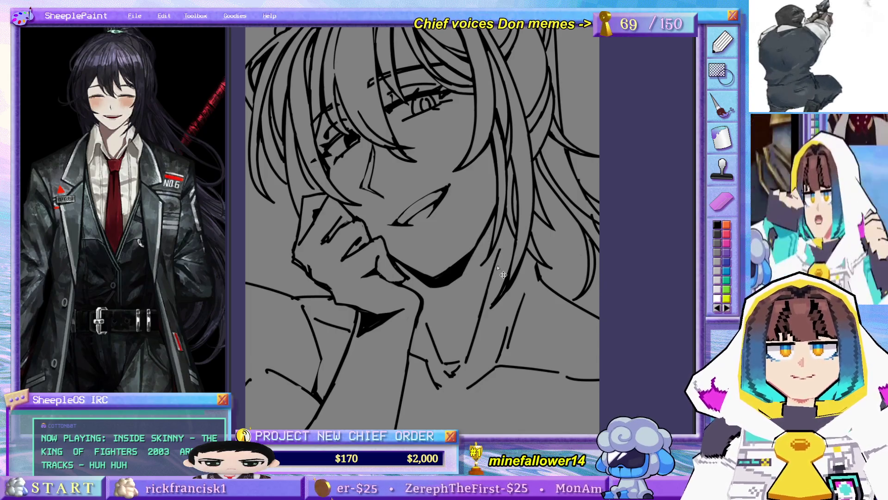
Step: Try a thin neck line, undo it, then fit the drawing and zoom back in
left_click_drag(491, 268, 482, 306)
key("ctrl+z")
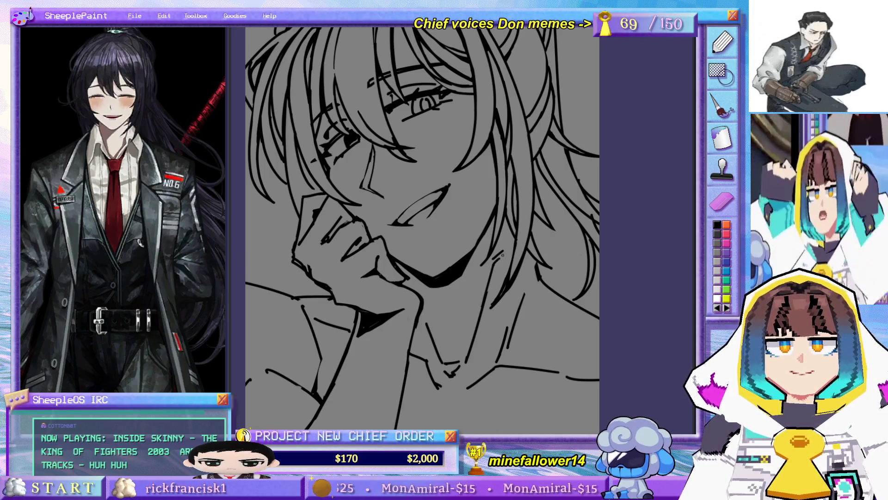
key("ctrl+0")
scroll(515, 311, "up", 3)
scroll(501, 293, "down", 2)
left_click_drag(470, 233, 467, 259)
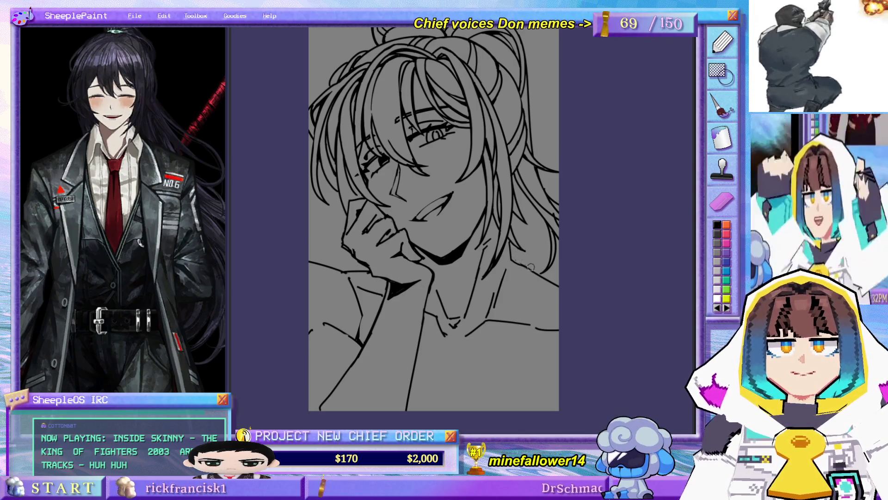
Step: Draw a hair strand on the right side, redrawing it after an undo
mouse_move(512, 227)
left_mouse_down()
mouse_move(509, 268)
mouse_move(514, 225)
left_mouse_up()
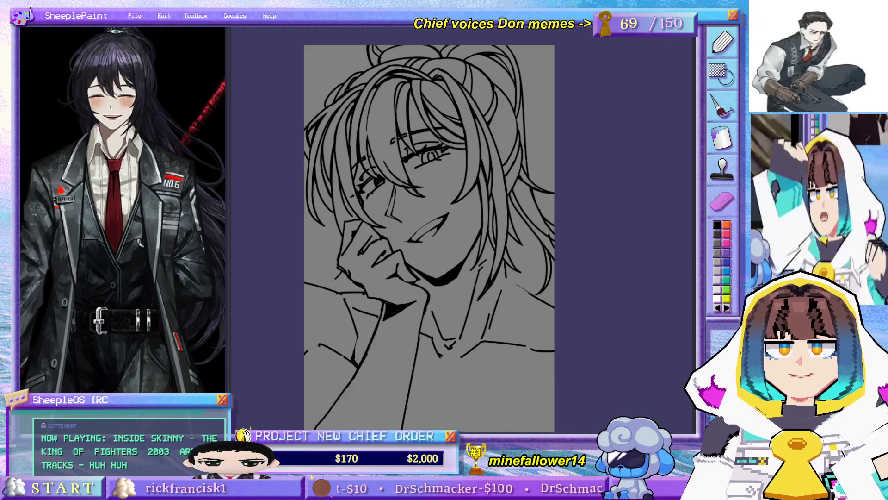
left_click_drag(520, 214, 549, 287)
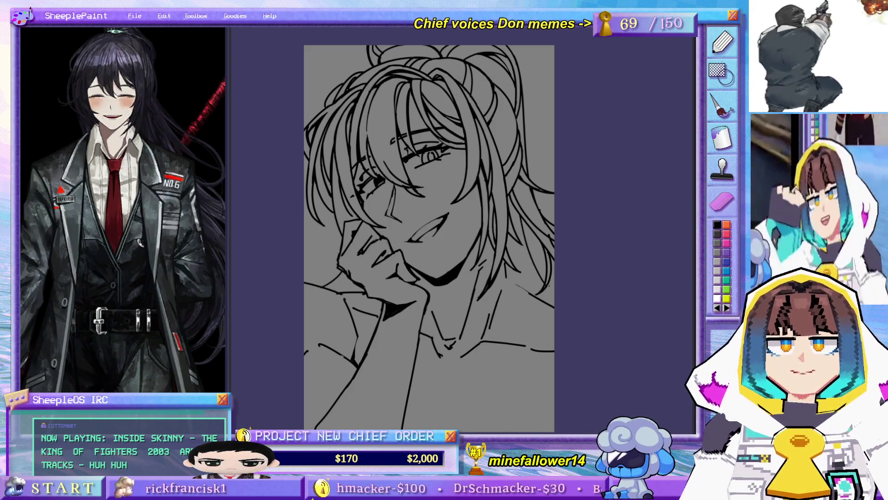
key("ctrl+z")
left_click_drag(520, 214, 546, 280)
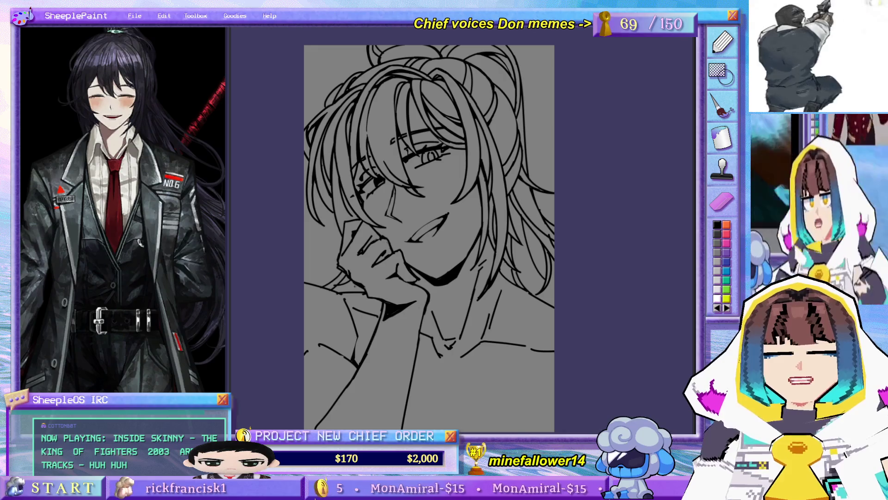
Step: Add a short stroke right of the neck and a collar line under the chin
left_click_drag(400, 319, 472, 291)
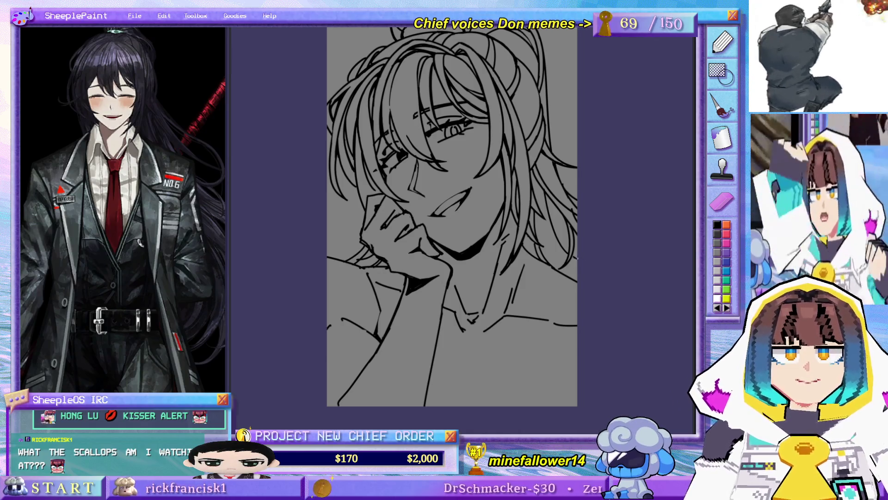
left_click_drag(451, 218, 439, 240)
mouse_move(528, 270)
left_mouse_down()
mouse_move(511, 286)
mouse_move(546, 302)
left_mouse_up()
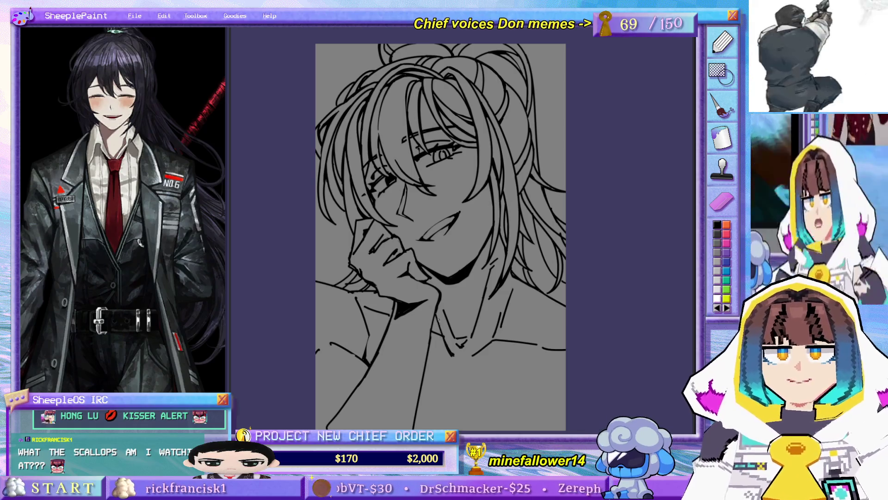
left_click_drag(437, 313, 458, 352)
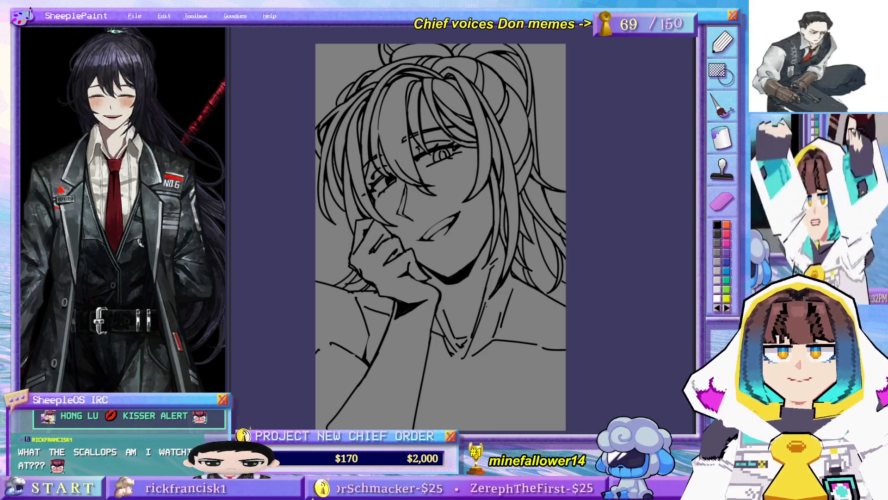
Step: Ink a short neck stroke and the V-shaped shirt collar, discarding a failed neck line
left_click_drag(509, 271, 485, 317)
key("ctrl+z")
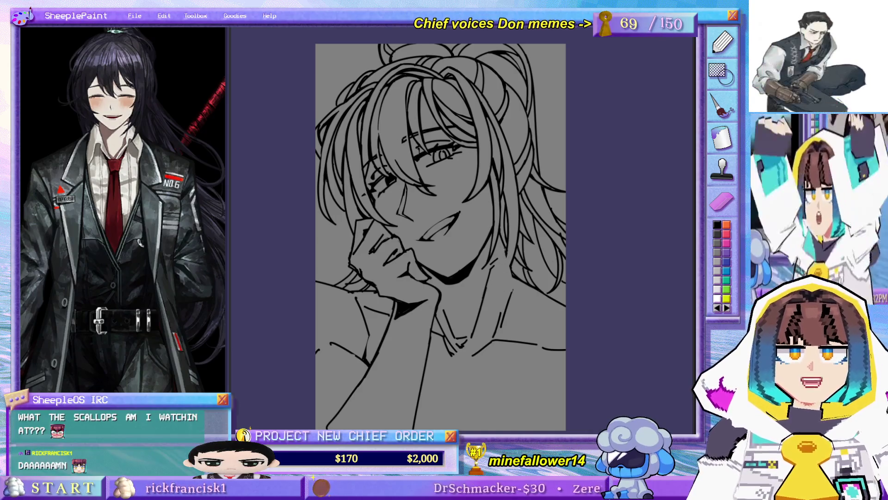
left_click_drag(498, 287, 474, 314)
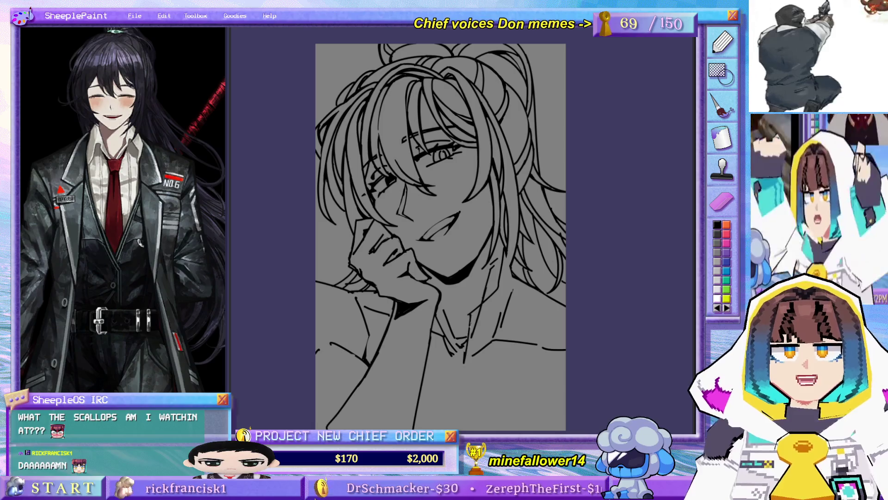
mouse_move(473, 310)
left_mouse_down()
mouse_move(476, 344)
mouse_move(455, 367)
mouse_move(433, 323)
left_mouse_up()
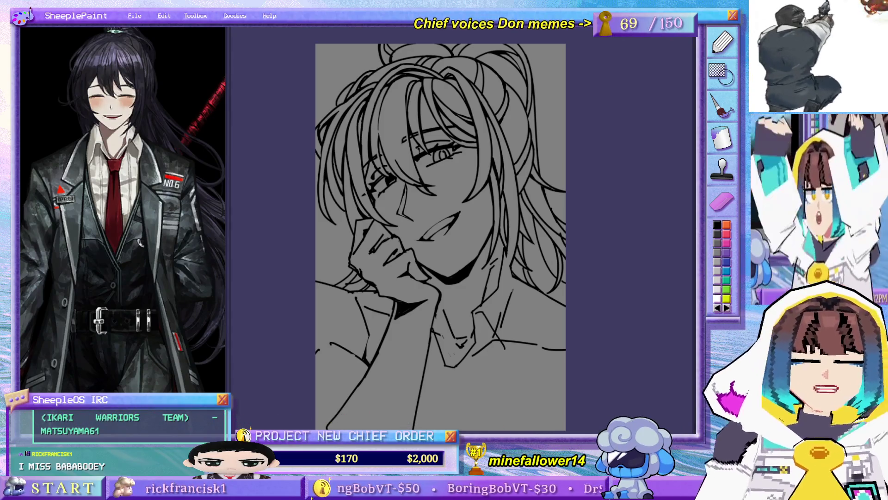
left_click_drag(499, 304, 511, 248)
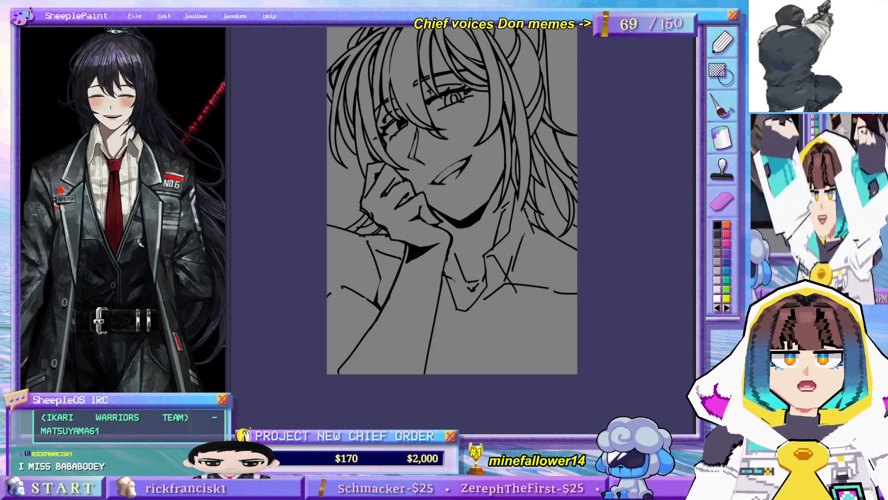
Step: Add a thin line on the hair's right and ink the collar's lower strokes and right edge
left_click_drag(534, 241, 525, 300)
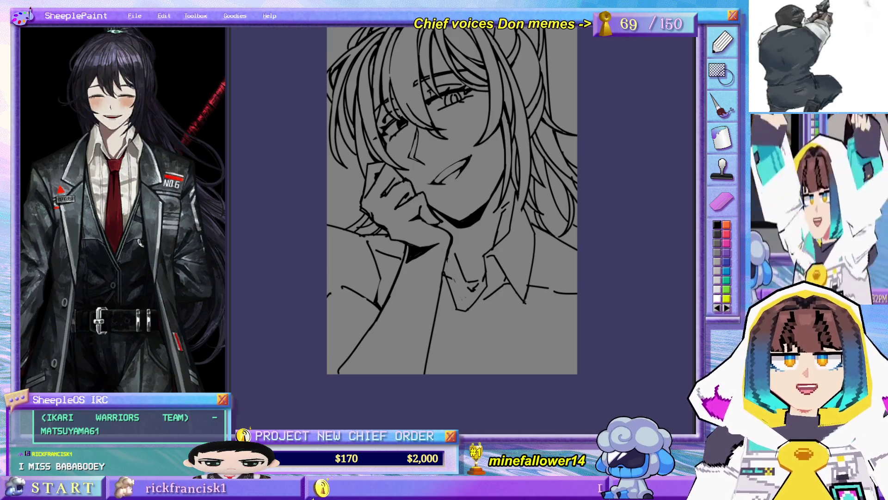
scroll(518, 244, "up", 2)
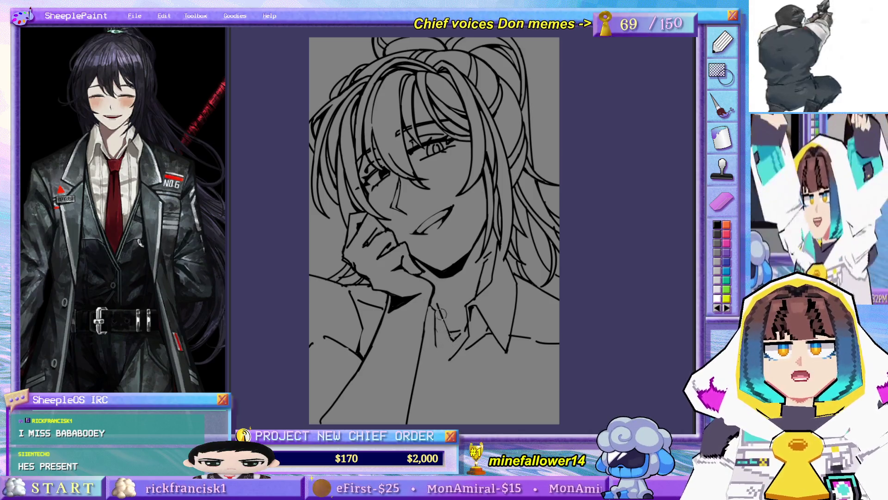
mouse_move(435, 326)
left_mouse_down()
mouse_move(435, 350)
mouse_move(448, 363)
left_mouse_up()
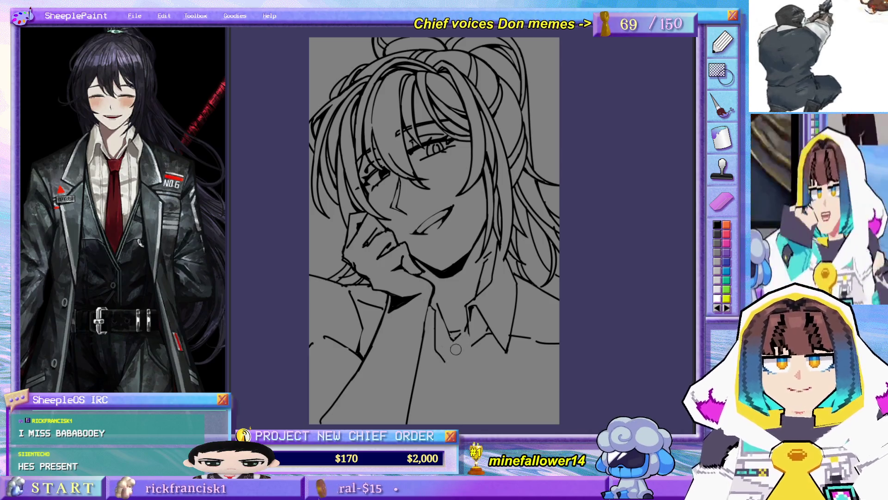
mouse_move(467, 322)
left_mouse_down()
mouse_move(473, 355)
mouse_move(454, 370)
left_mouse_up()
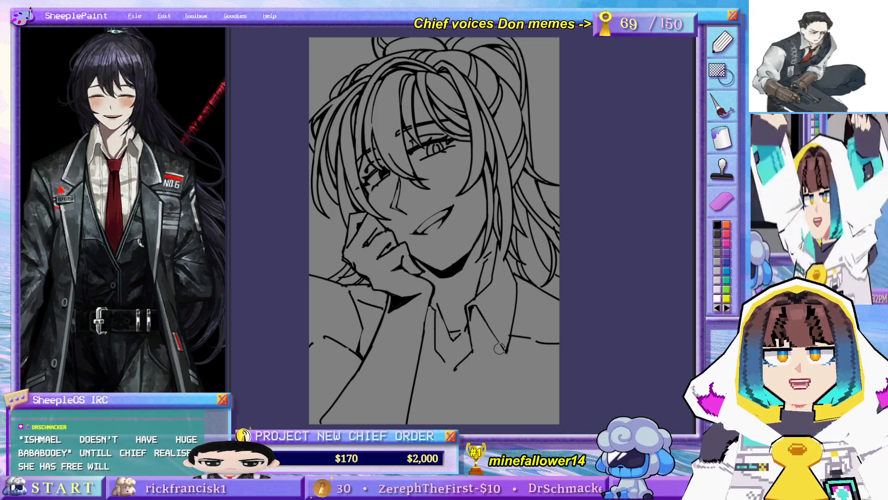
left_click_drag(476, 306, 507, 352)
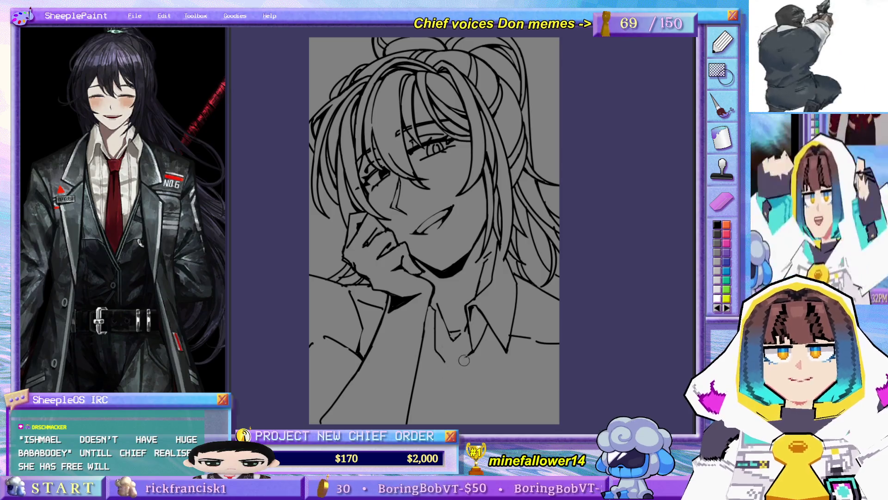
Step: Draw the V-shaped tie knot below the collar, undoing stray strokes
mouse_move(447, 357)
left_mouse_down()
mouse_move(464, 358)
mouse_move(462, 392)
mouse_move(445, 394)
left_mouse_up()
key("ctrl+z")
key("ctrl+z")
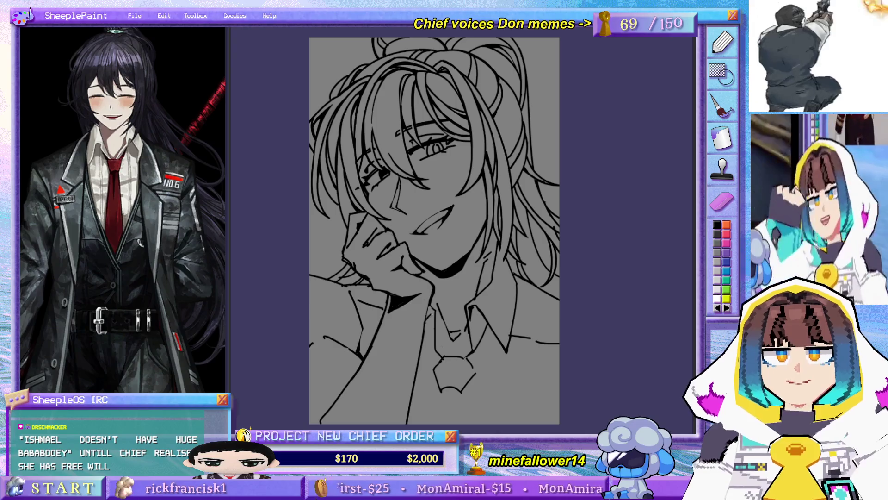
mouse_move(486, 373)
left_mouse_down()
mouse_move(493, 334)
mouse_move(474, 346)
mouse_move(476, 363)
left_mouse_up()
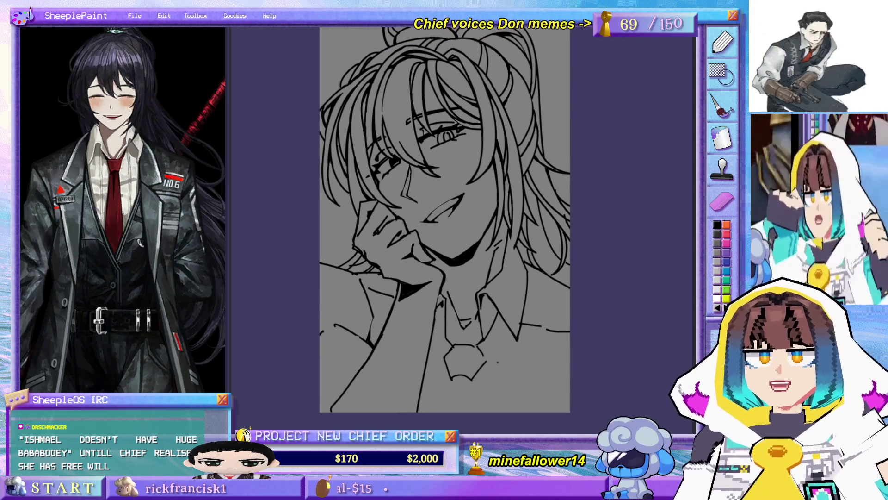
left_click_drag(508, 349, 481, 359)
left_click_drag(510, 331, 503, 351)
key("ctrl+z")
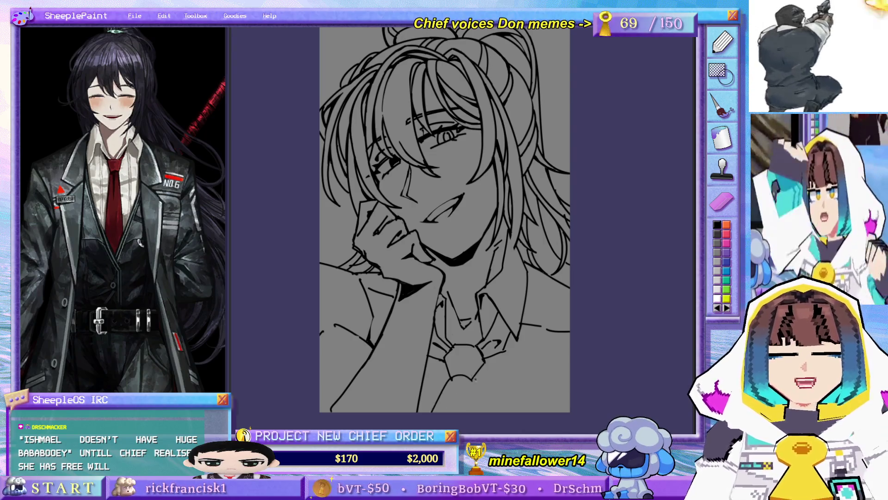
Step: Draw the tie hanging below the knot, undoing one extra stroke
left_click_drag(471, 380, 474, 401)
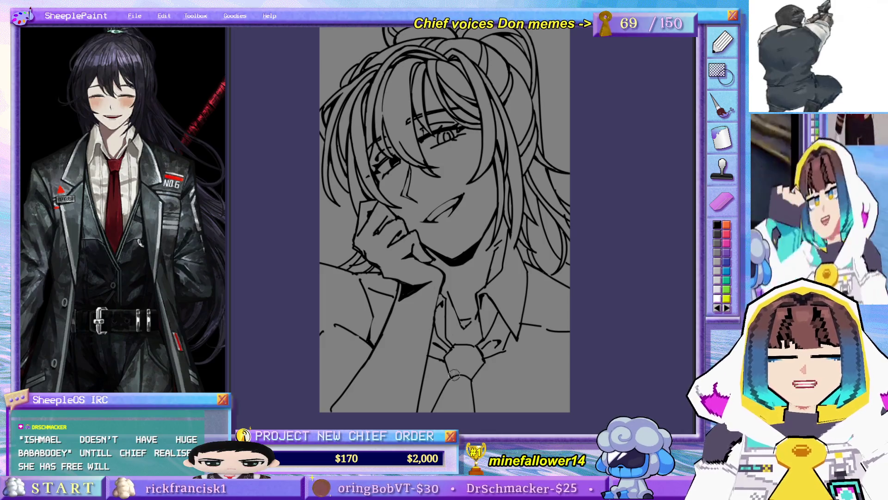
left_click_drag(465, 377, 460, 399)
key("ctrl+z")
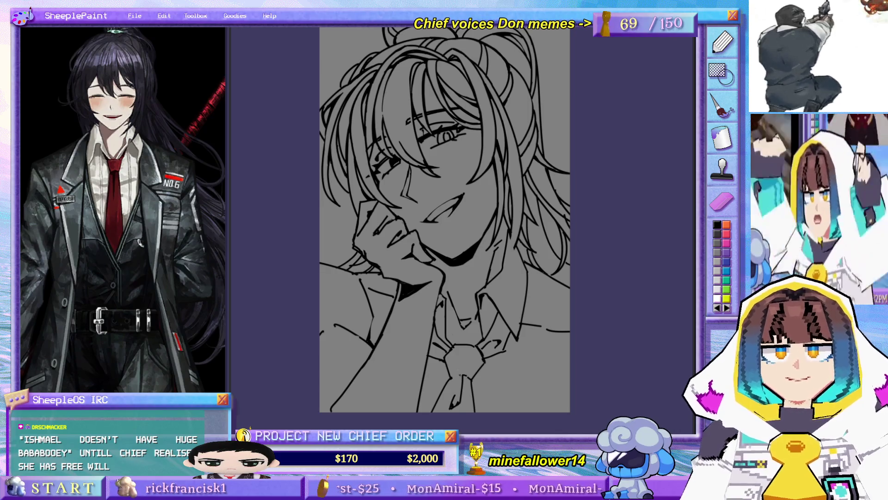
Step: Draw the long jacket edge line down the right side, redrawing it once
left_click_drag(460, 365, 464, 344)
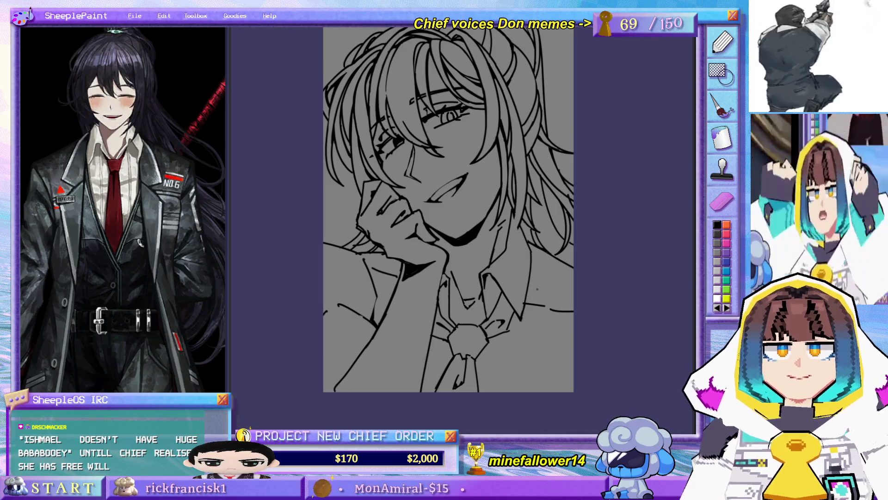
left_click_drag(533, 252, 517, 387)
key("ctrl+z")
left_click_drag(531, 263, 540, 393)
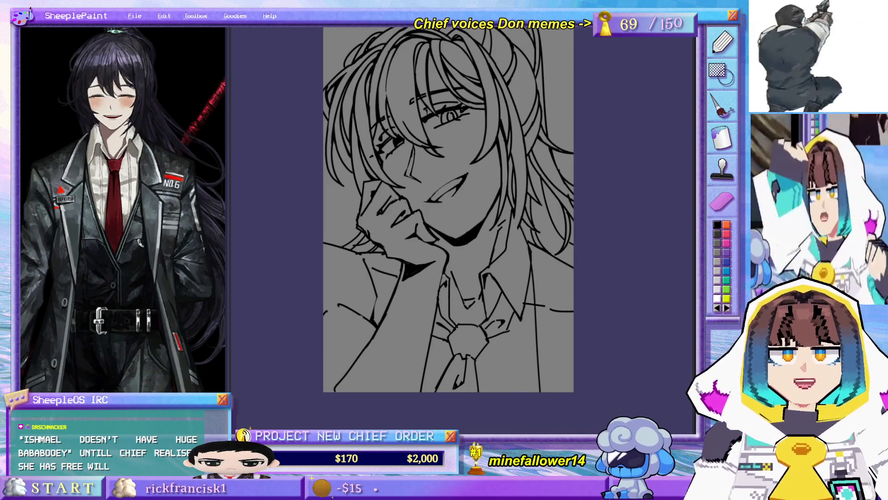
left_click_drag(544, 209, 551, 243)
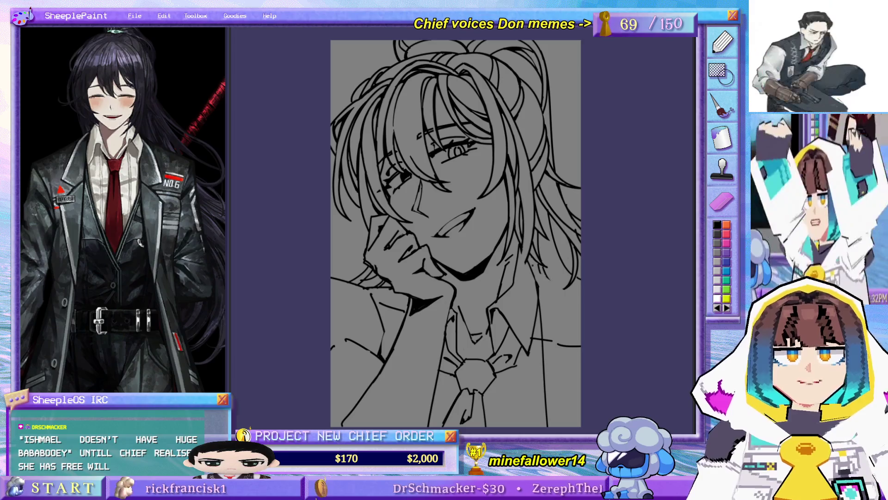
Step: Ink the right jacket lapel and its lower fold, erasing a stray collar line
left_click_drag(555, 284, 578, 335)
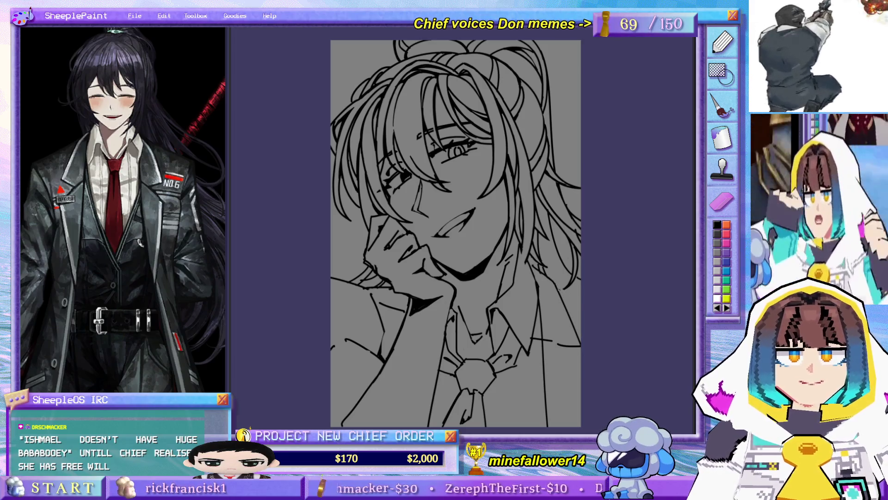
mouse_move(554, 325)
left_mouse_down()
mouse_move(577, 349)
mouse_move(533, 336)
left_mouse_up()
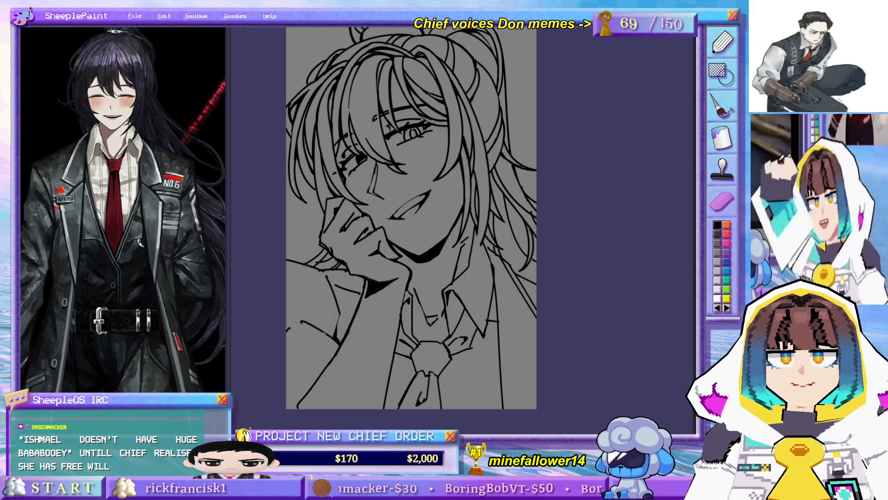
mouse_move(551, 355)
left_mouse_down()
mouse_move(514, 381)
mouse_move(566, 414)
left_mouse_up()
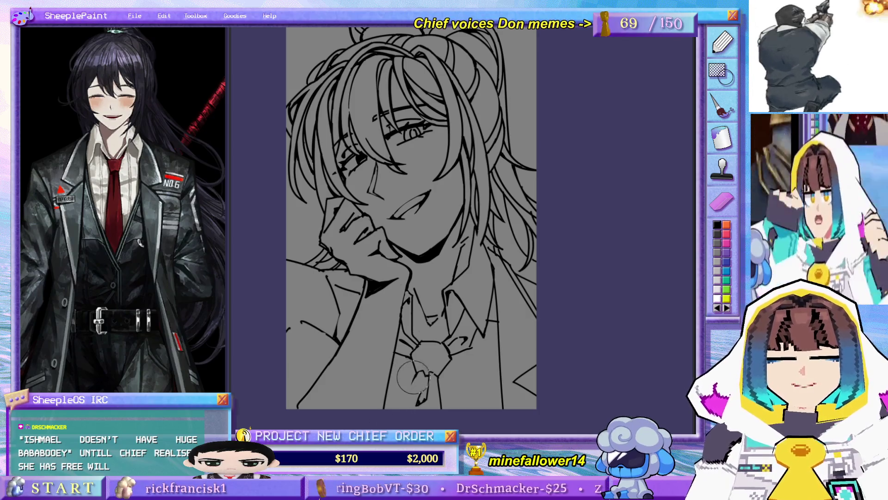
Step: Ink the tie's left side and the vertical and diagonal shirt fold lines
left_click_drag(413, 380, 402, 409)
mouse_move(415, 359)
left_mouse_down()
mouse_move(456, 347)
mouse_move(494, 359)
mouse_move(509, 394)
left_mouse_up()
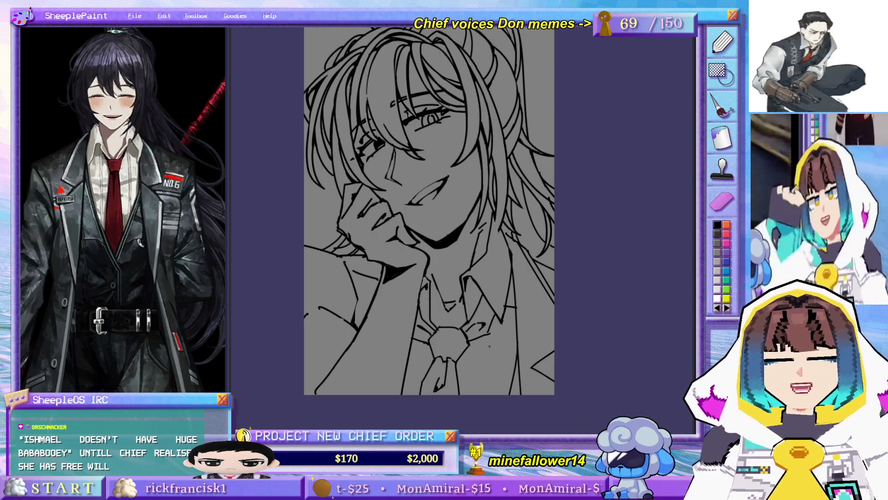
left_click_drag(487, 332, 486, 392)
left_click_drag(492, 321, 490, 419)
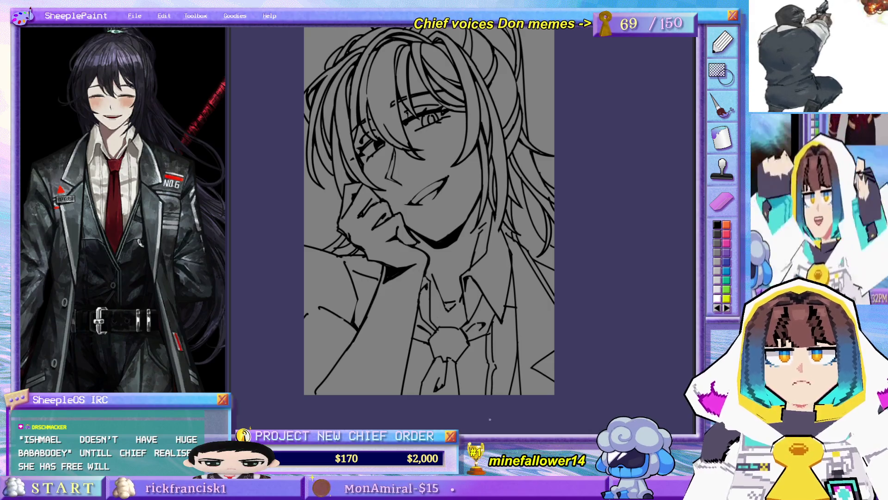
left_click_drag(465, 369, 514, 351)
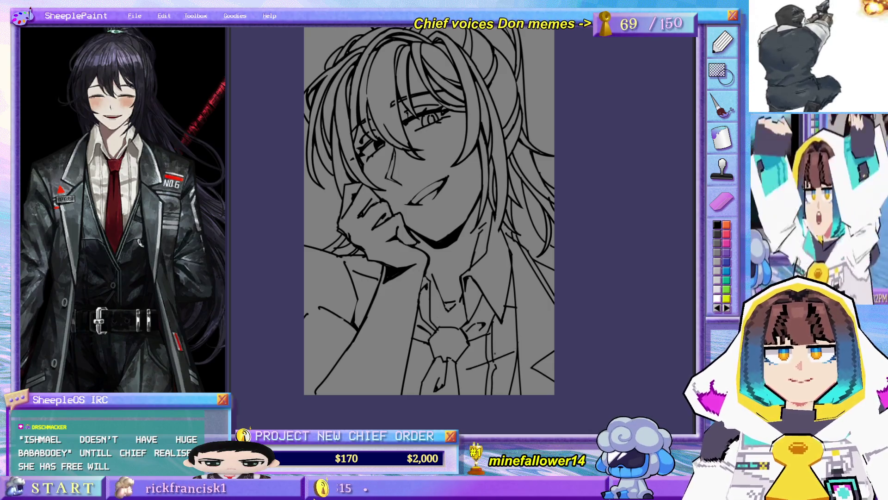
left_click_drag(455, 386, 481, 376)
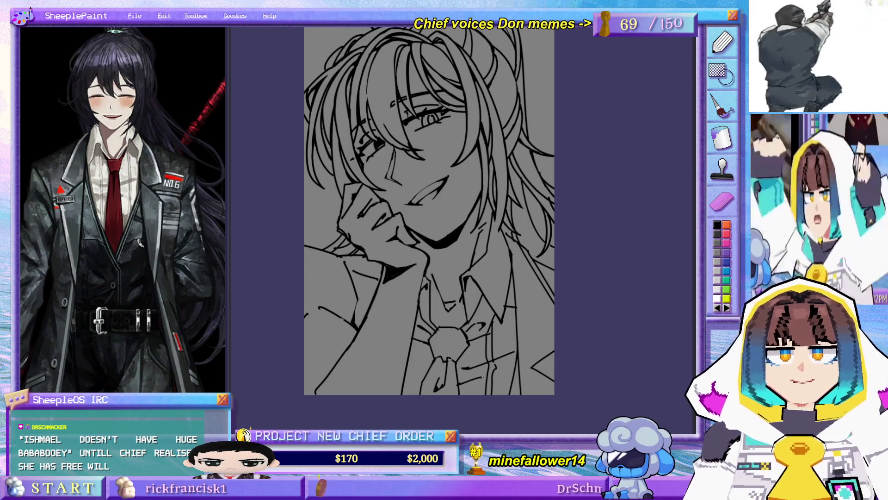
mouse_move(419, 353)
left_mouse_down()
mouse_move(413, 366)
mouse_move(456, 341)
mouse_move(406, 257)
left_mouse_up()
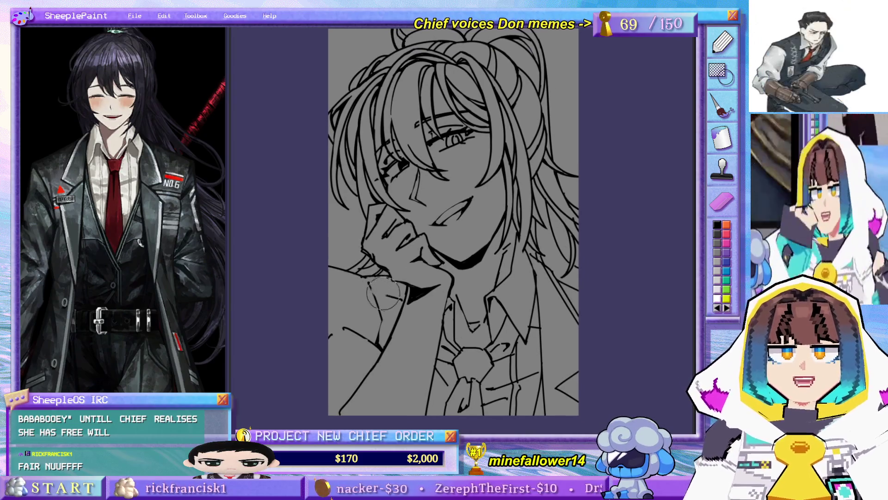
Step: Reshape the collar stroke near the hand and adjust the shadow beneath it
left_click_drag(437, 287, 408, 302)
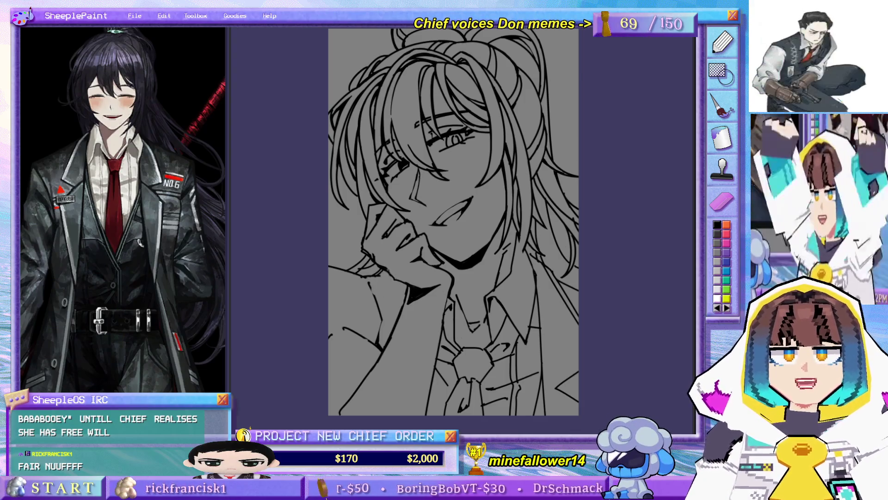
left_click_drag(412, 284, 442, 282)
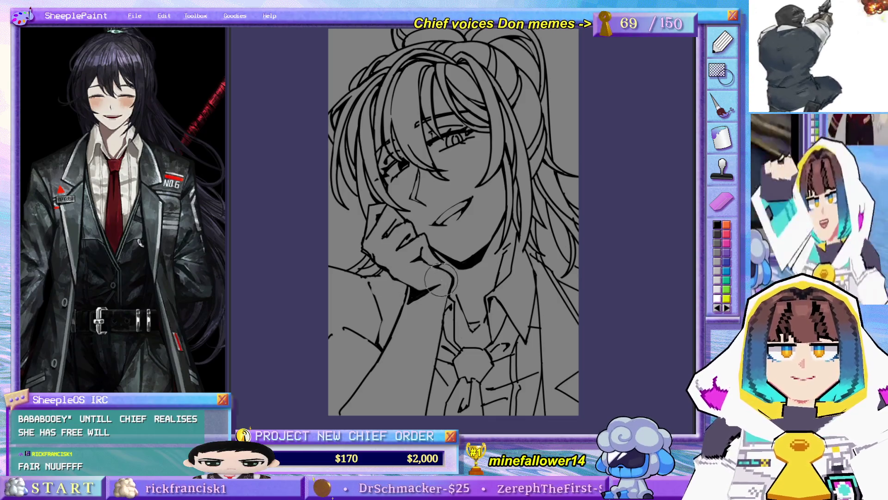
key("ctrl+z")
key("ctrl+z")
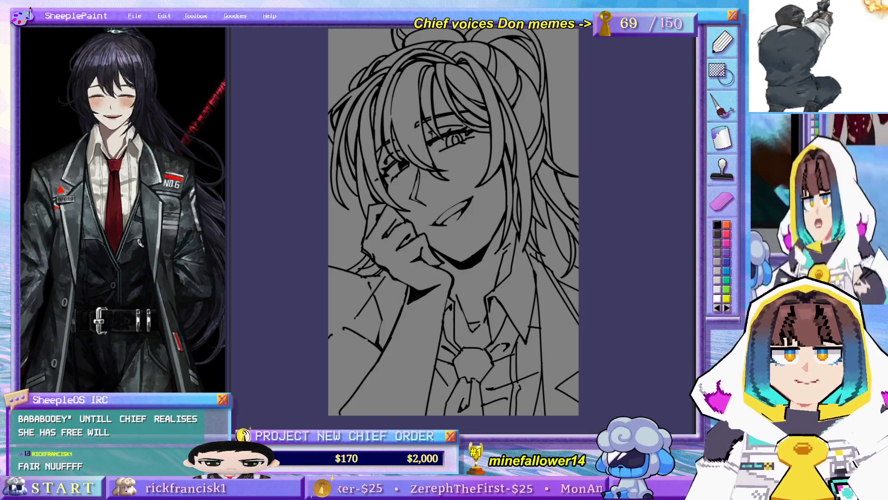
Step: Ink the jacket lines below the hand, including diagonal strokes and the lapel near the collar
mouse_move(386, 275)
left_mouse_down()
mouse_move(354, 317)
mouse_move(356, 337)
mouse_move(353, 326)
mouse_move(386, 343)
left_mouse_up()
key("ctrl+z")
key("ctrl+z")
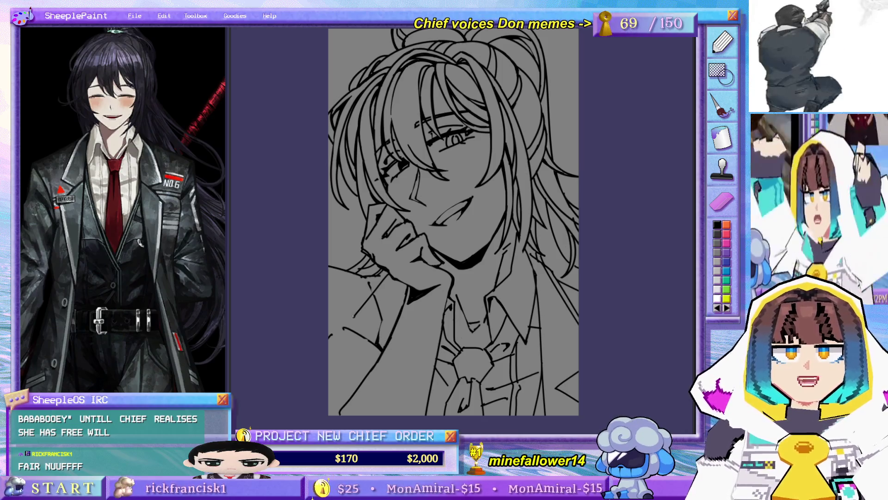
key("ctrl+z")
left_click_drag(349, 320, 375, 342)
key("ctrl+z")
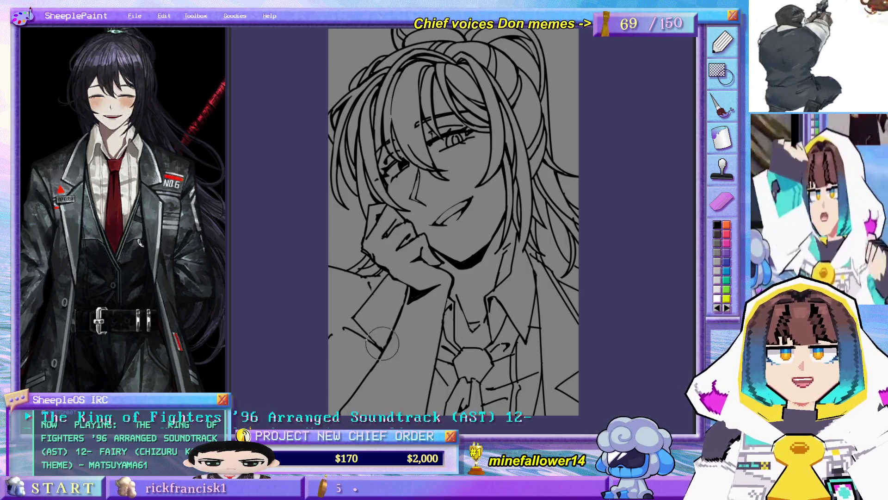
left_click_drag(351, 318, 382, 349)
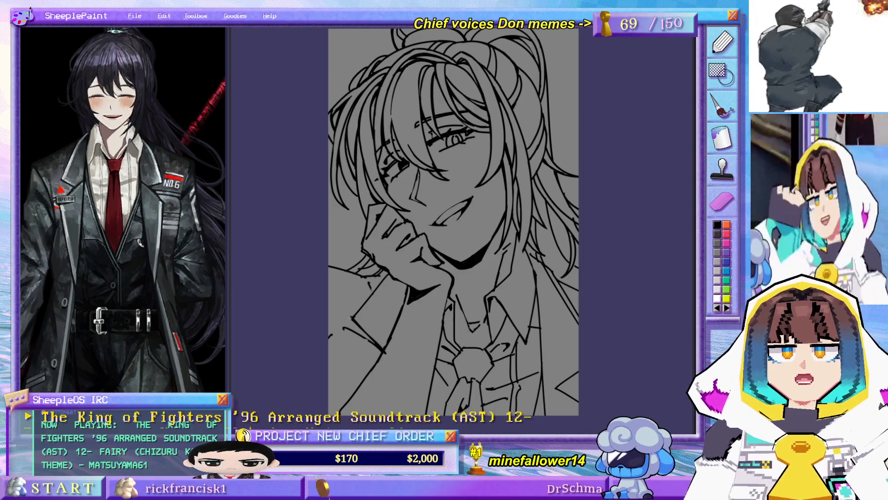
left_click_drag(378, 286, 349, 317)
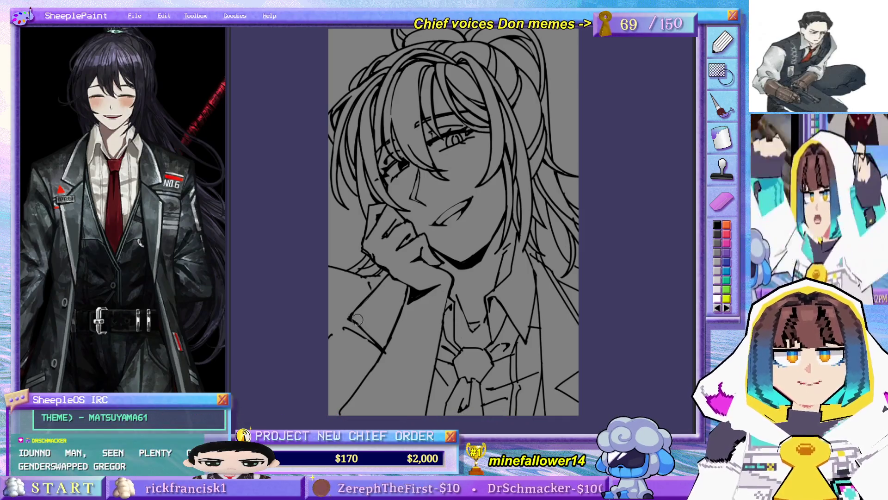
left_click_drag(392, 280, 360, 318)
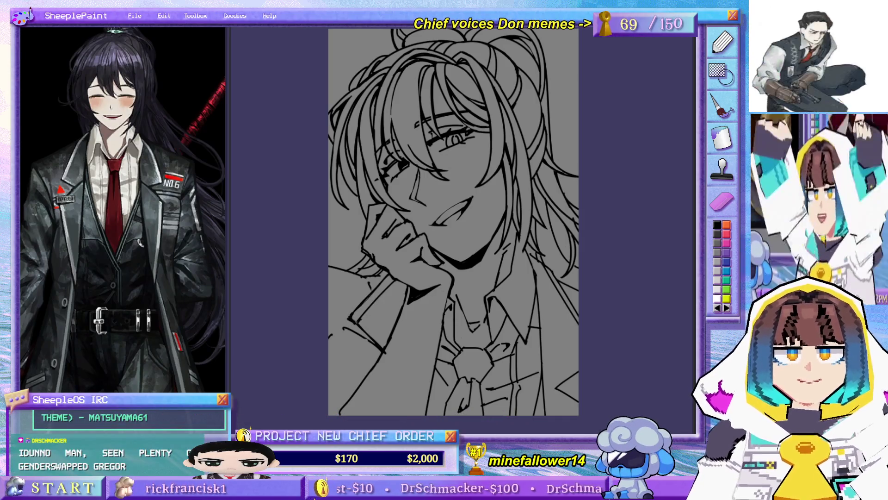
mouse_move(403, 318)
left_mouse_down()
mouse_move(422, 307)
mouse_move(413, 321)
left_mouse_up()
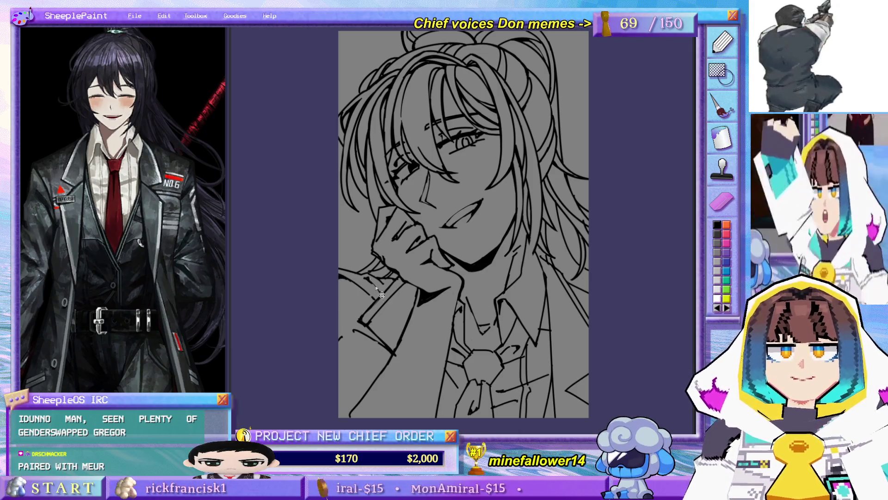
left_click_drag(397, 335, 385, 326)
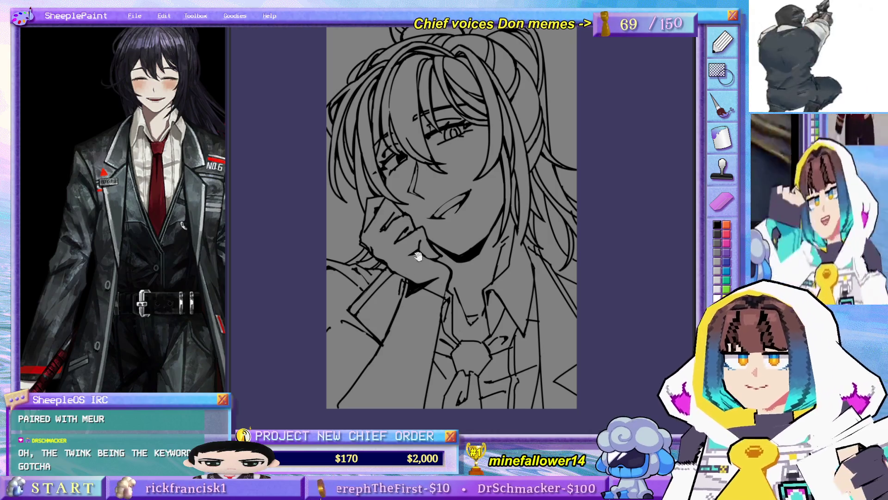
Step: Ink two lines along the tie
left_click_drag(482, 298, 477, 297)
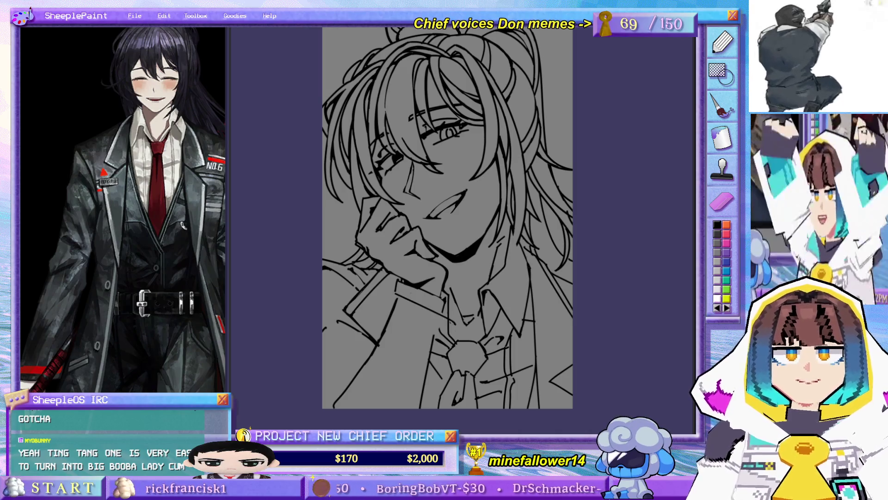
left_click_drag(458, 321, 431, 409)
mouse_move(404, 255)
left_mouse_down()
mouse_move(405, 304)
mouse_move(417, 314)
left_mouse_up()
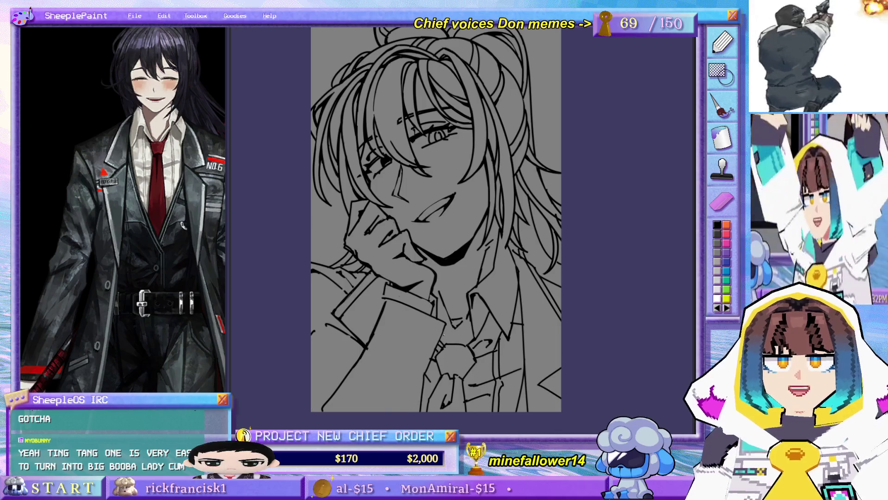
mouse_move(431, 355)
left_mouse_down()
mouse_move(410, 400)
mouse_move(371, 383)
left_mouse_up()
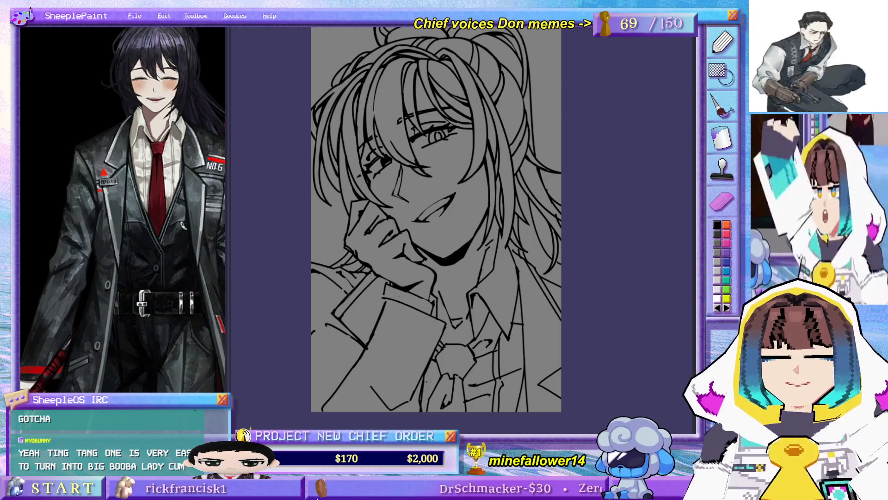
Step: Add a line on the jacket sleeve, keeping it after an undo and redo
left_click_drag(376, 339, 379, 337)
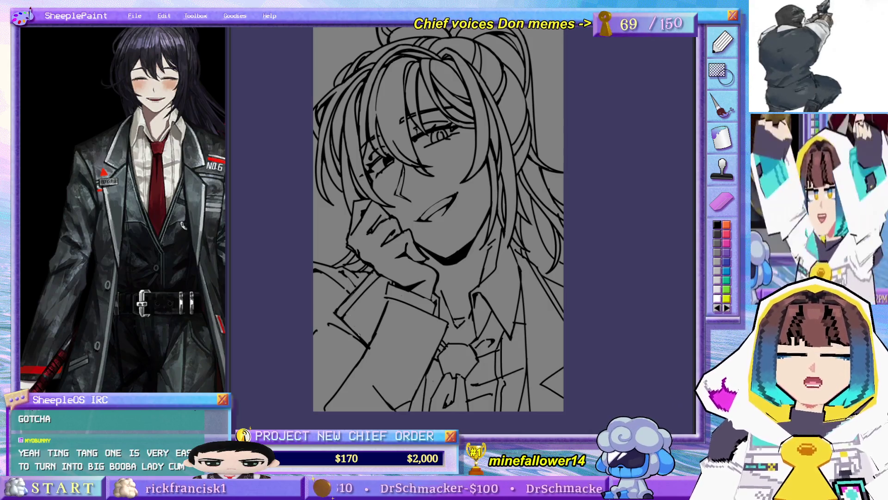
left_click_drag(386, 296, 372, 333)
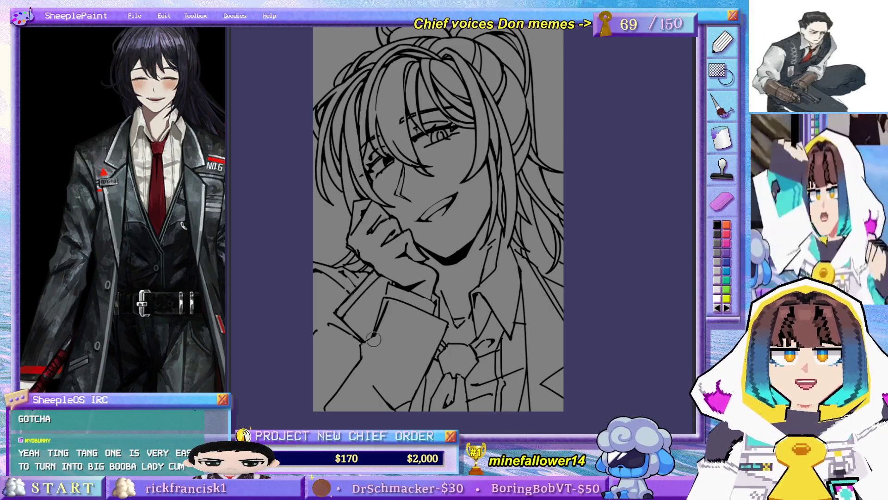
key("ctrl+z")
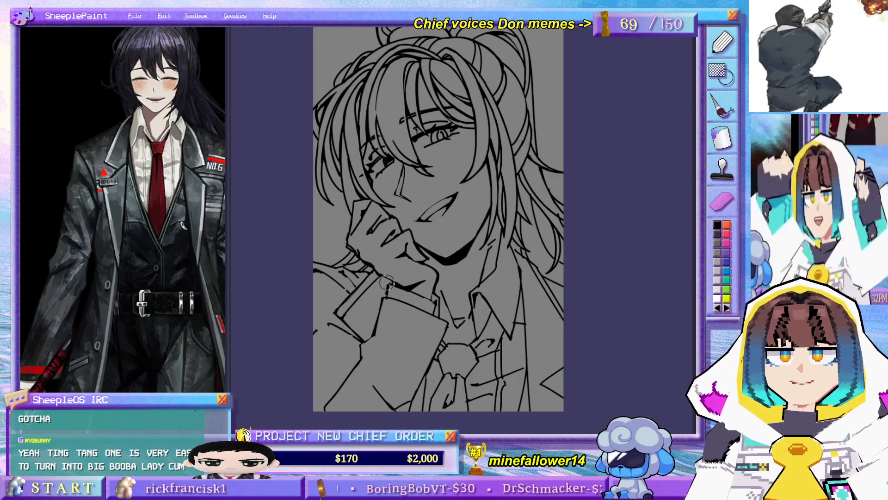
key("ctrl+y")
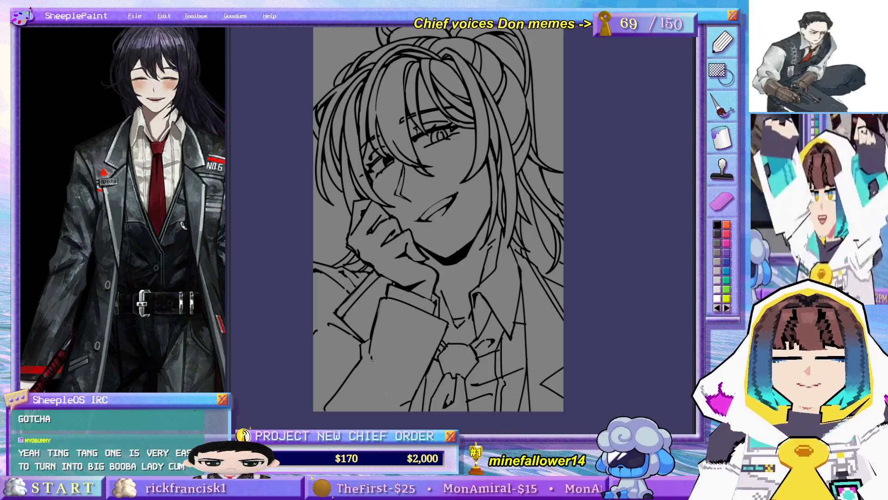
Step: Ink a line down the lower jacket, then mirror the view to check the drawing
left_click_drag(372, 359, 396, 409)
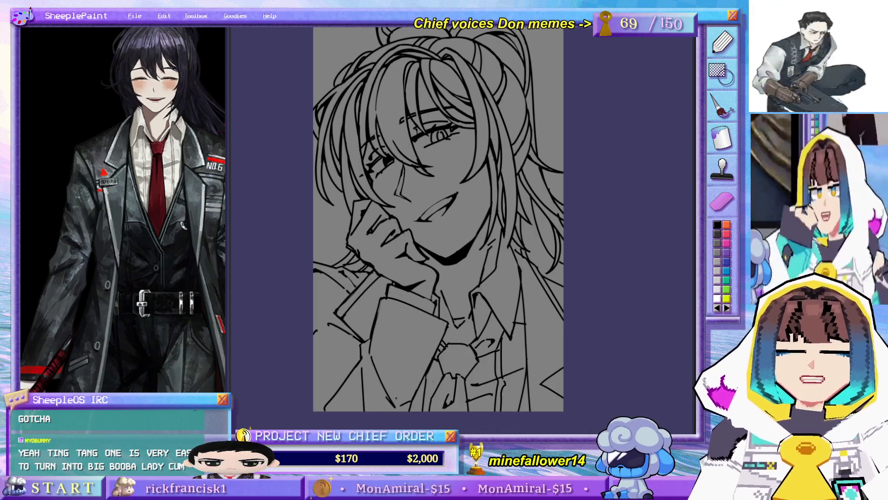
left_click_drag(347, 376, 313, 391)
key("ctrl+z")
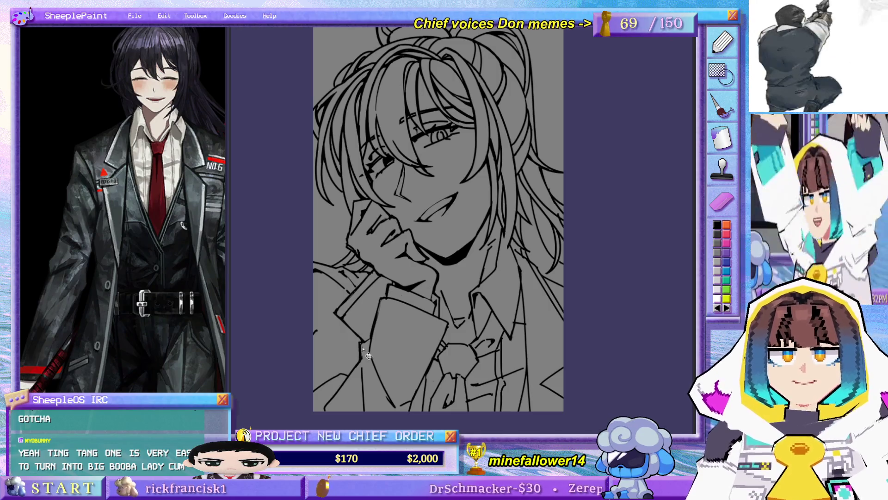
key("m")
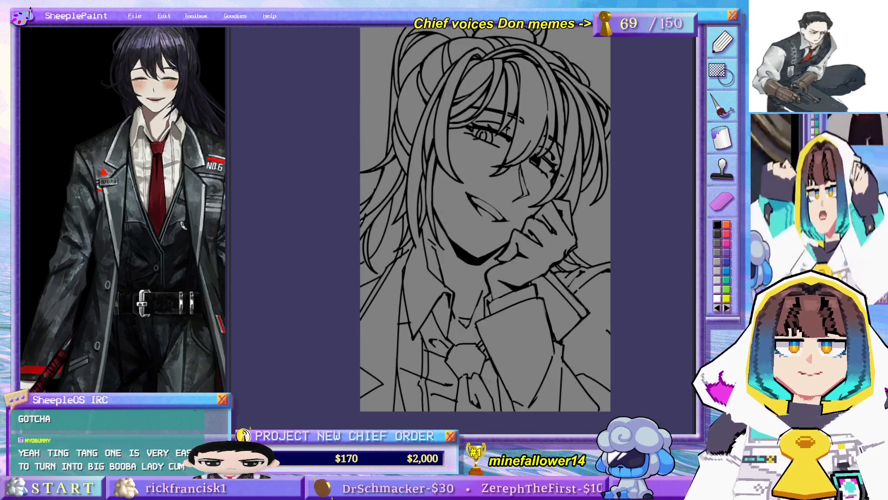
key("m")
key("m")
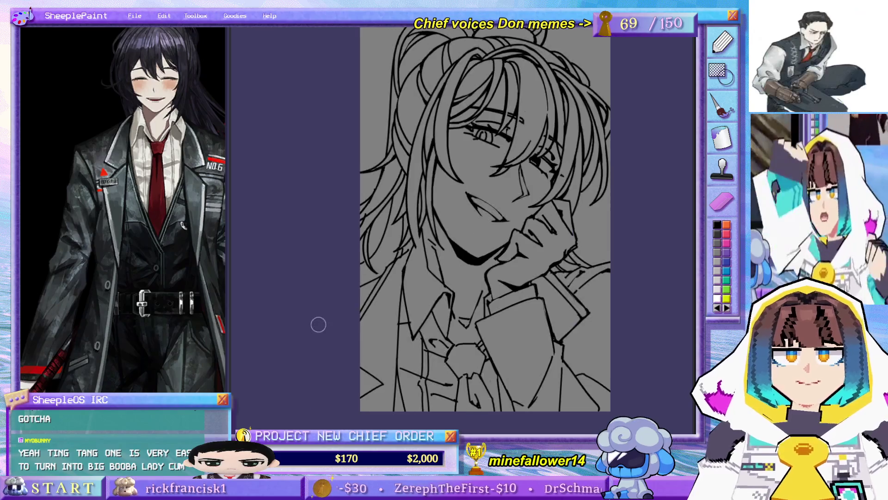
key("m")
left_click_drag(442, 294, 403, 299)
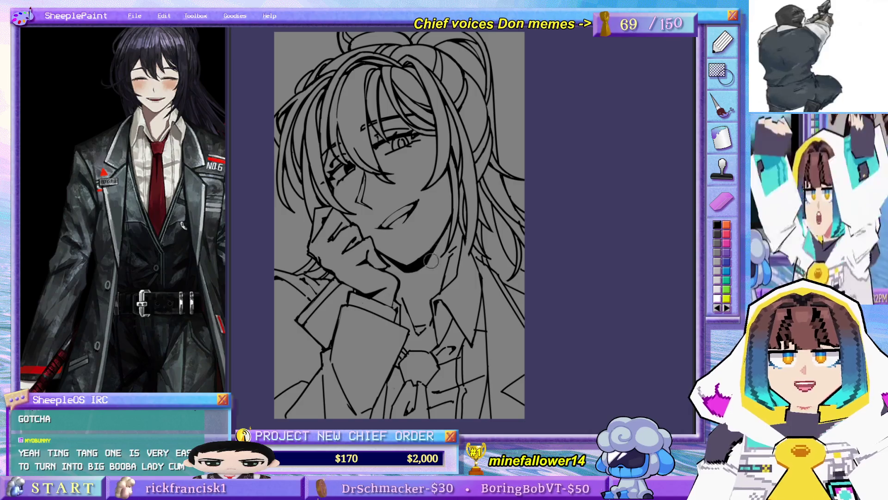
key("m")
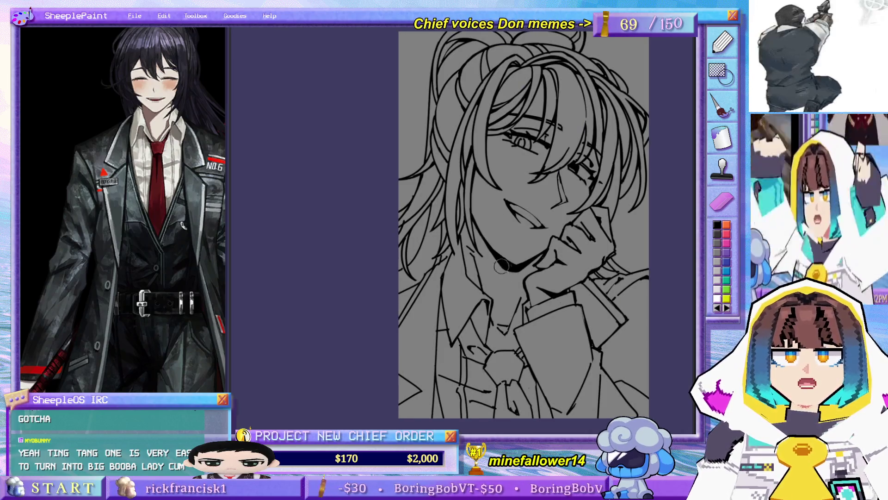
key("m")
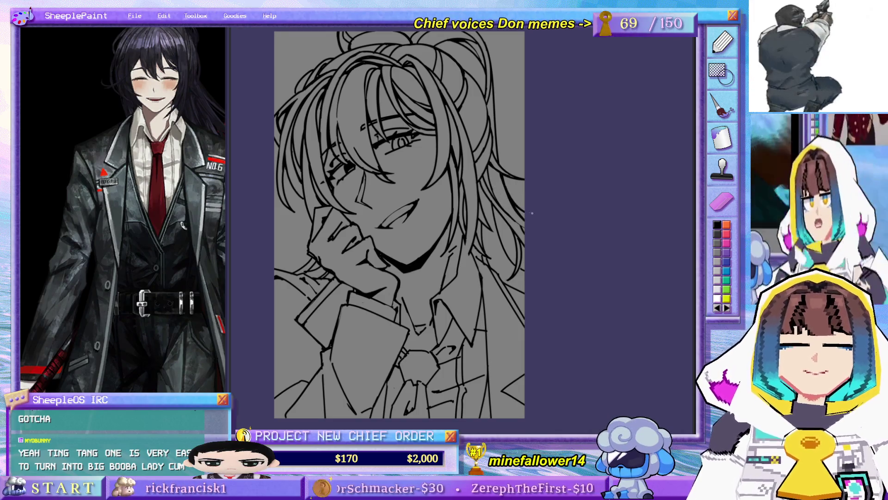
left_click_drag(388, 212, 371, 214)
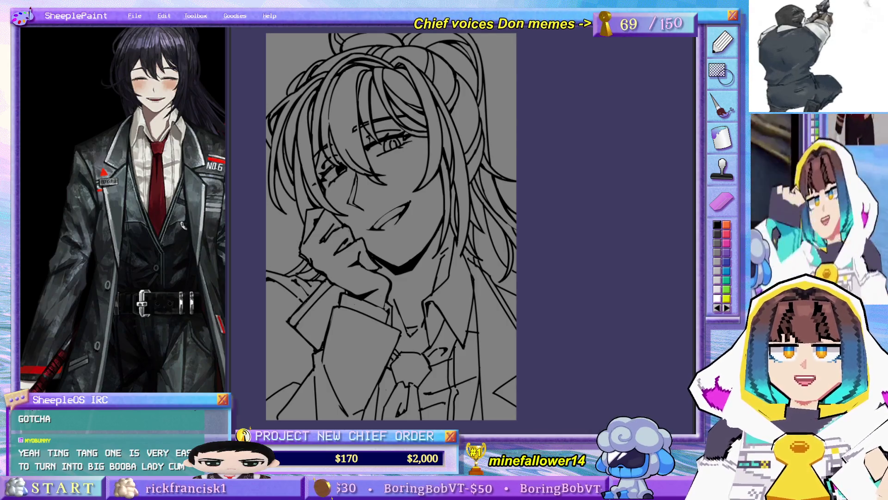
Step: Reinforce the shoulder line beside the sleeve with two short dark strokes
left_click_drag(399, 324, 441, 341)
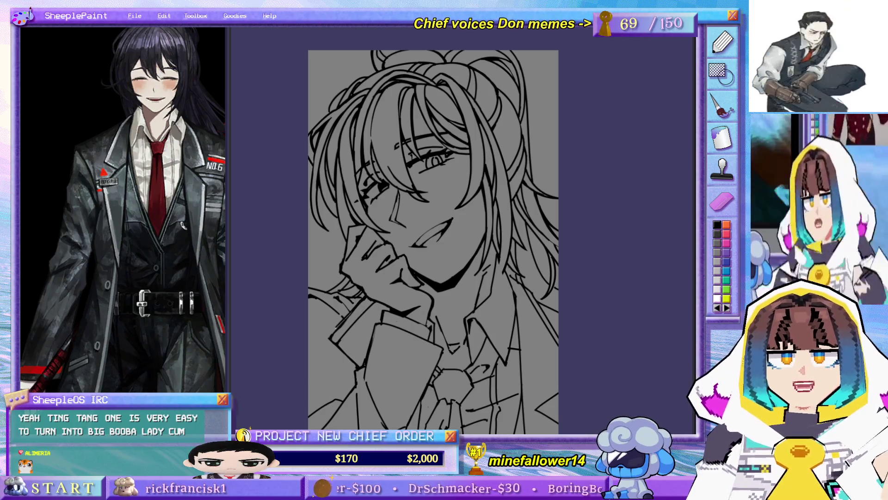
left_click_drag(356, 256, 345, 244)
left_click_drag(394, 298, 425, 306)
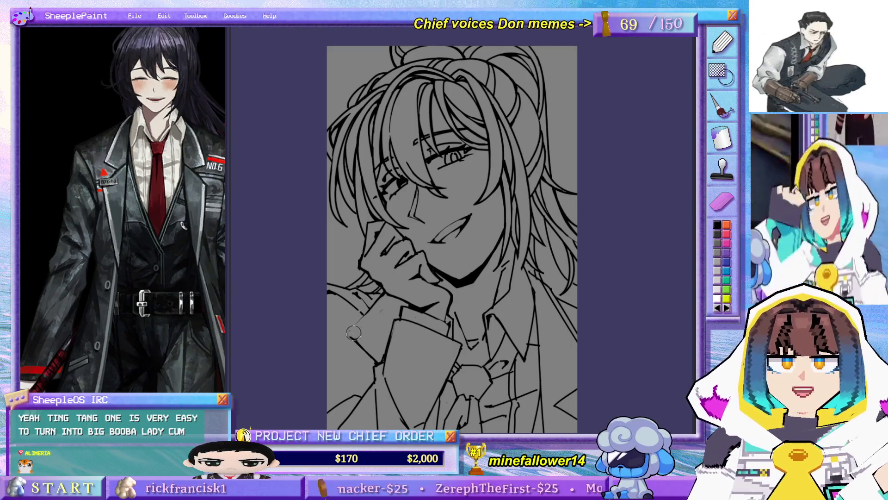
left_click_drag(370, 309, 348, 332)
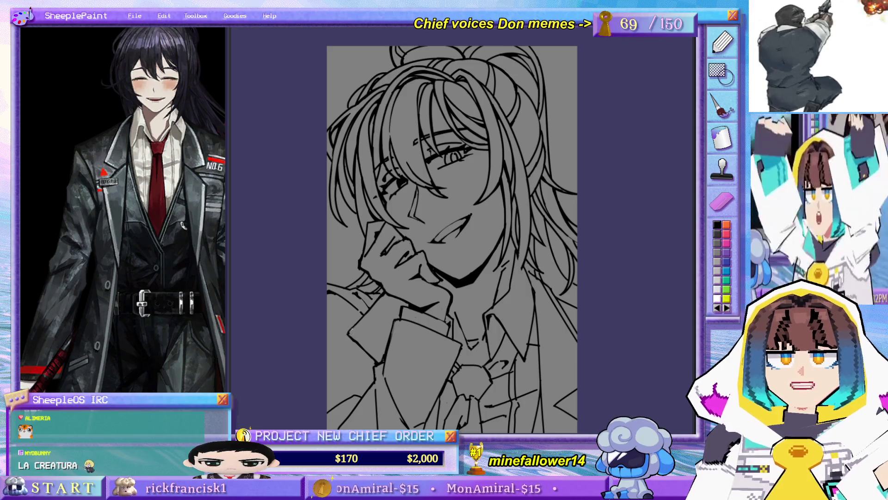
left_click_drag(370, 320, 352, 343)
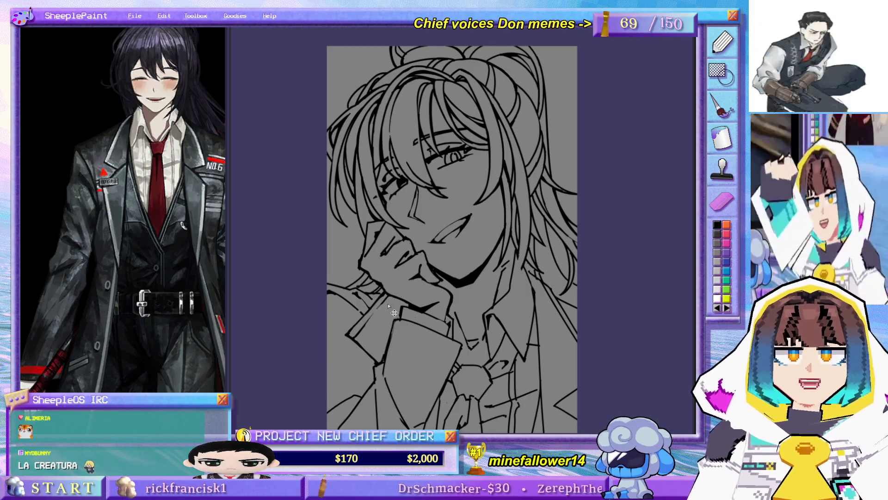
left_click_drag(440, 329, 413, 283)
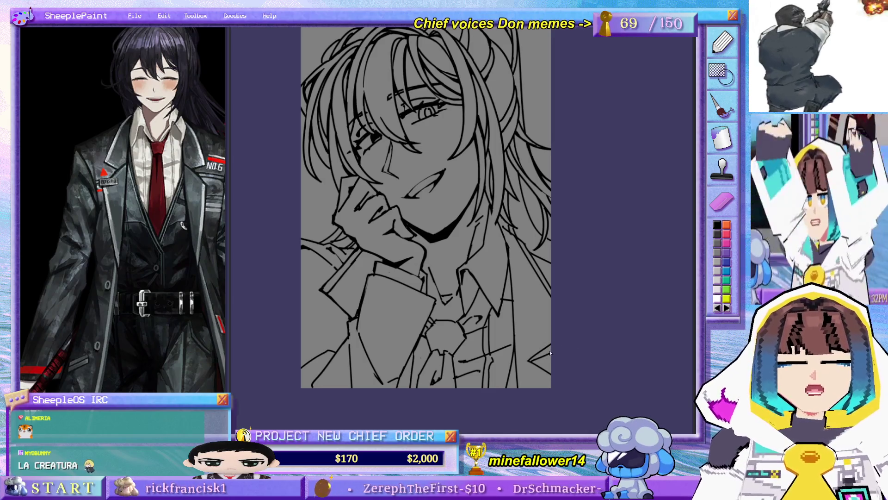
Step: Add a thick ink stroke at the right jacket edge and a short stroke on the left sleeve
left_click_drag(550, 345, 530, 360)
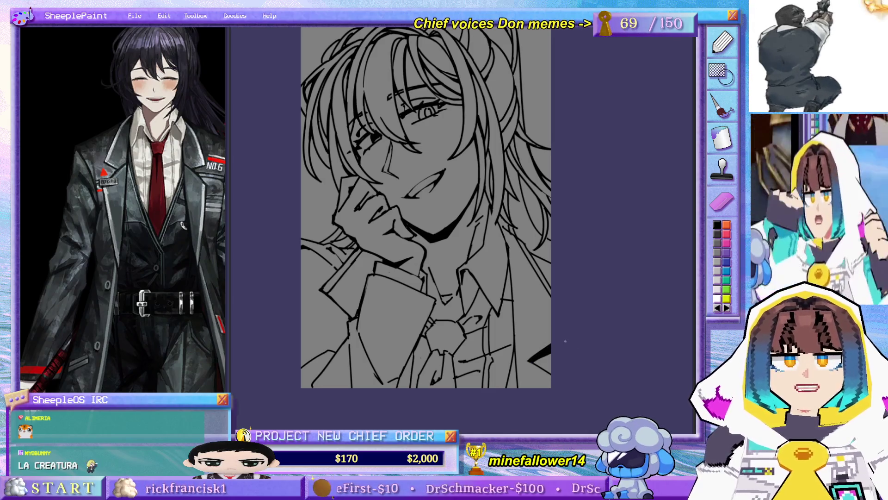
left_click_drag(318, 304, 348, 327)
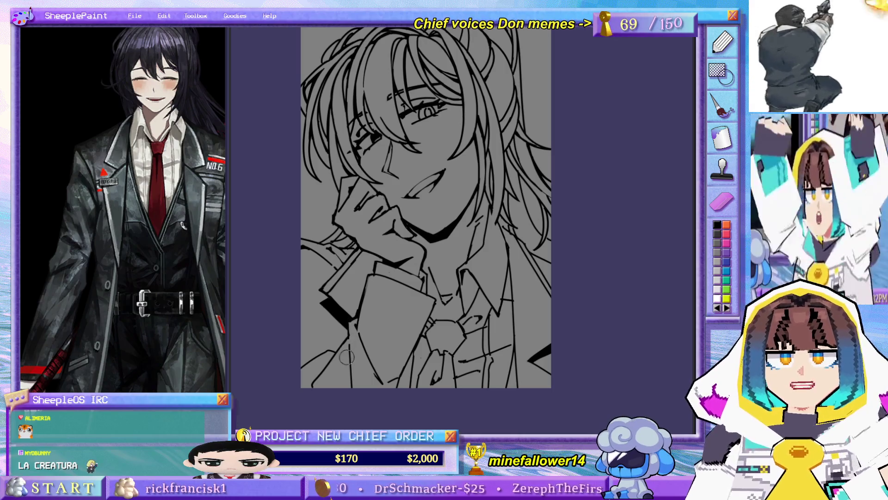
mouse_move(365, 238)
left_mouse_down()
mouse_move(388, 301)
mouse_move(402, 296)
left_mouse_up()
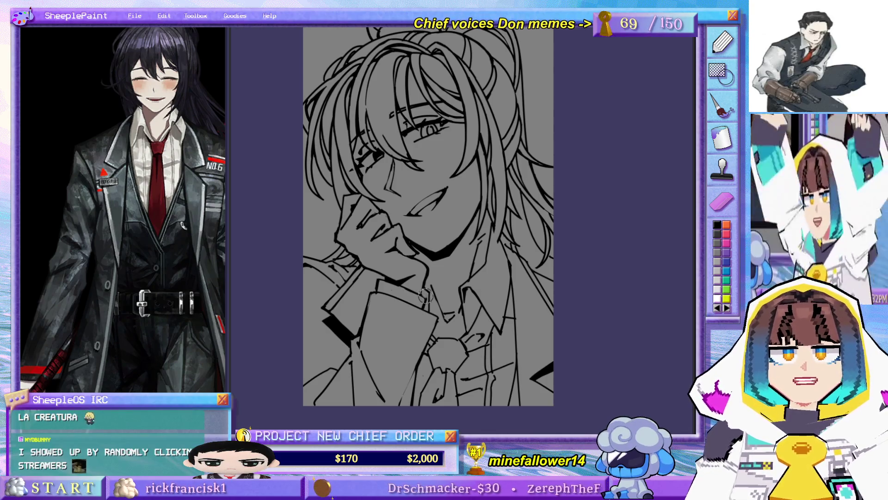
left_click_drag(428, 288, 402, 252)
scroll(401, 252, "up", 2)
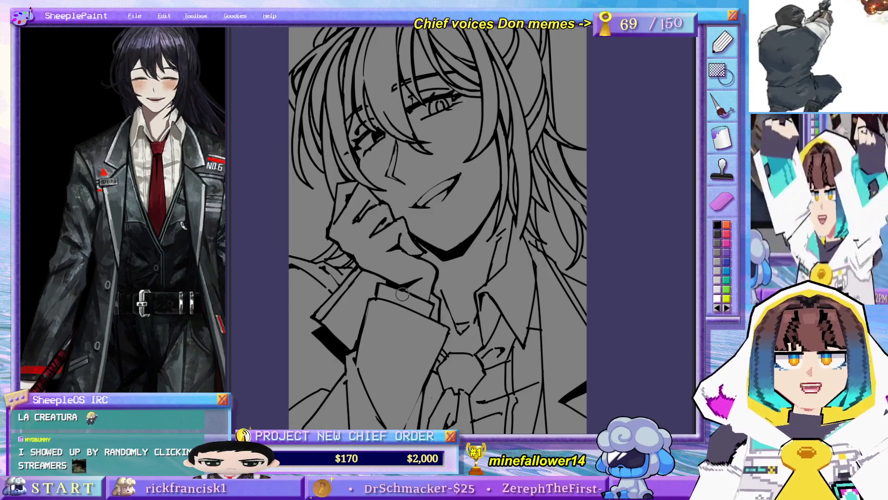
Step: Draw a thin line beside the right side of the face, redrawing it once
left_click_drag(416, 264, 413, 295)
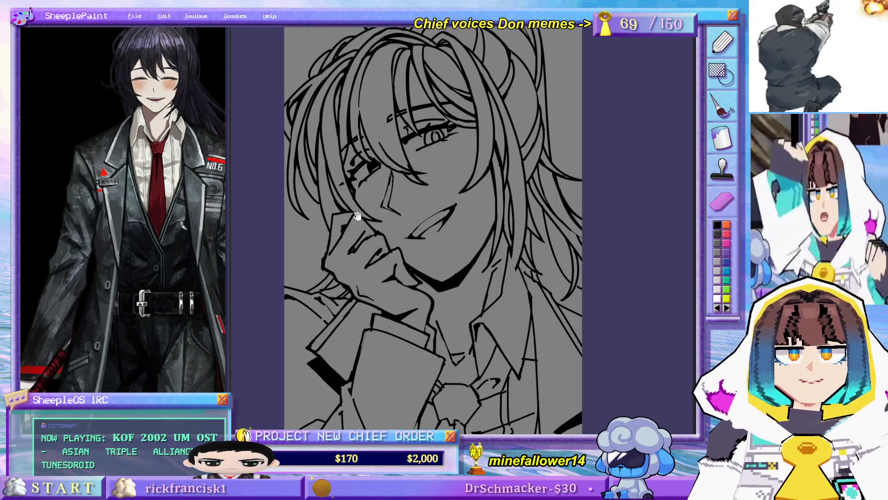
left_click_drag(351, 289, 363, 329)
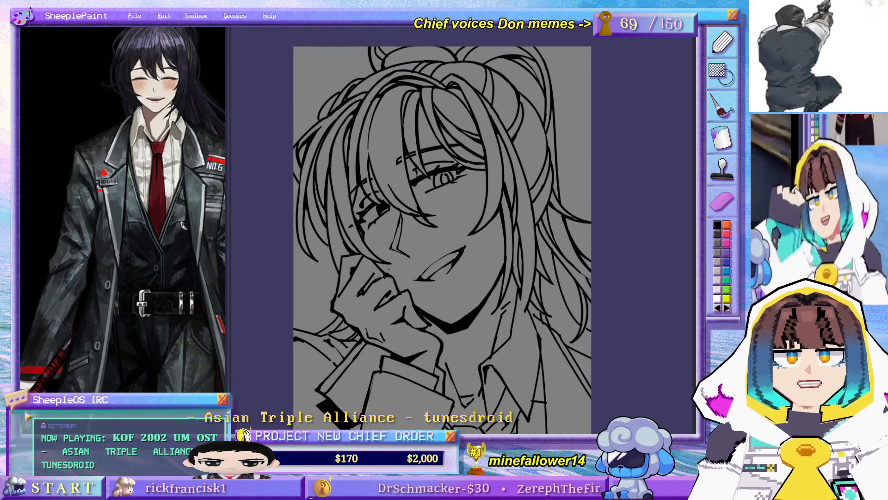
key("h")
key("h")
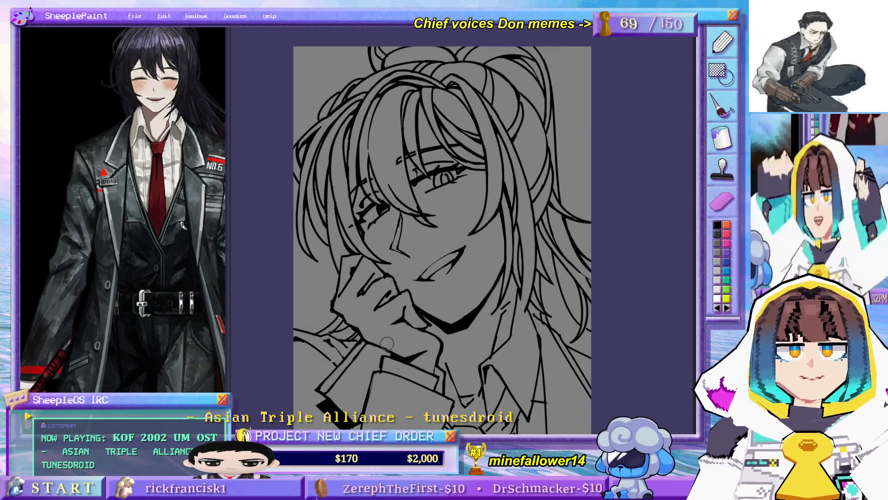
mouse_move(509, 419)
left_mouse_down()
mouse_move(511, 264)
mouse_move(479, 321)
left_mouse_up()
left_click_drag(463, 262, 484, 317)
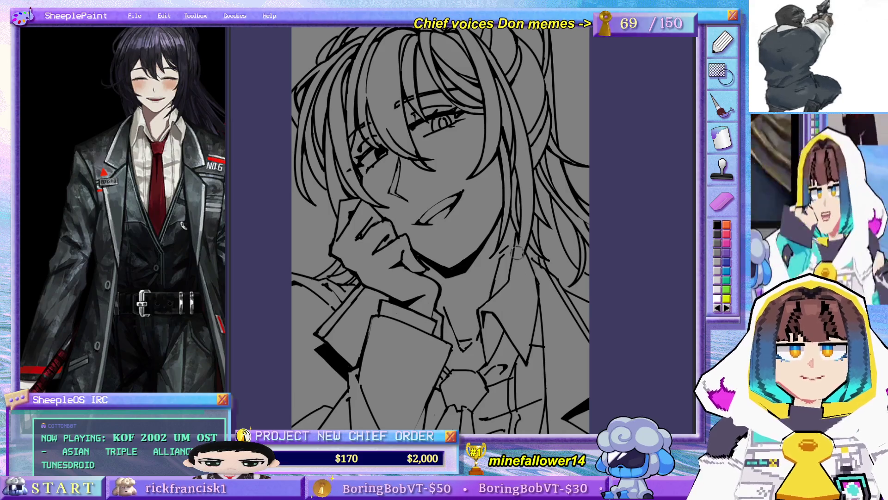
left_click_drag(520, 230, 515, 275)
key("ctrl+z")
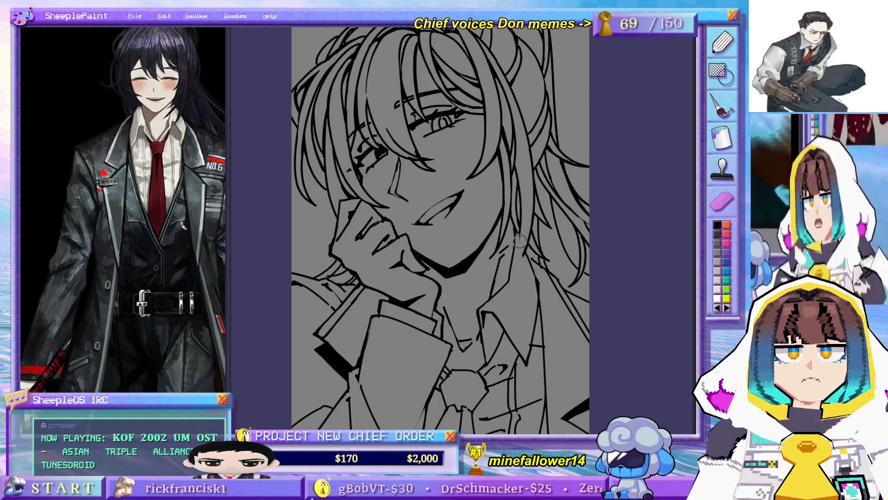
left_click_drag(520, 228, 519, 267)
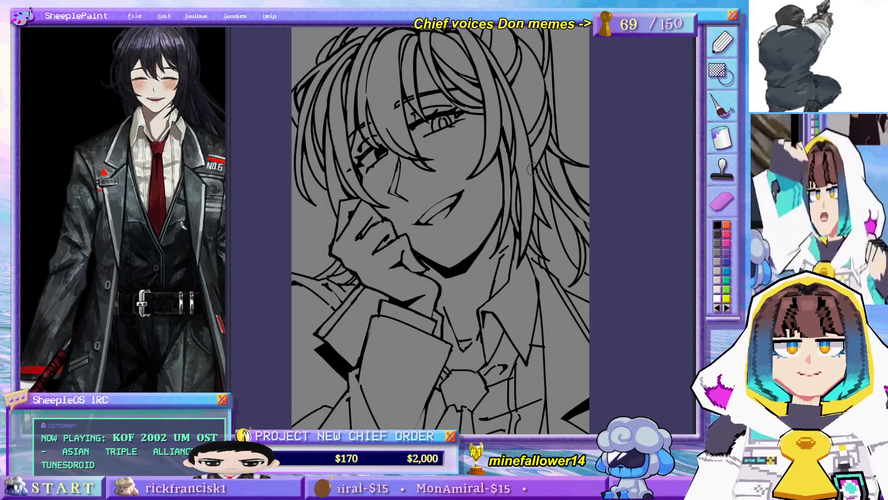
Step: Add three short strokes around the collar
scroll(532, 157, "down", 2)
scroll(523, 159, "up", 3)
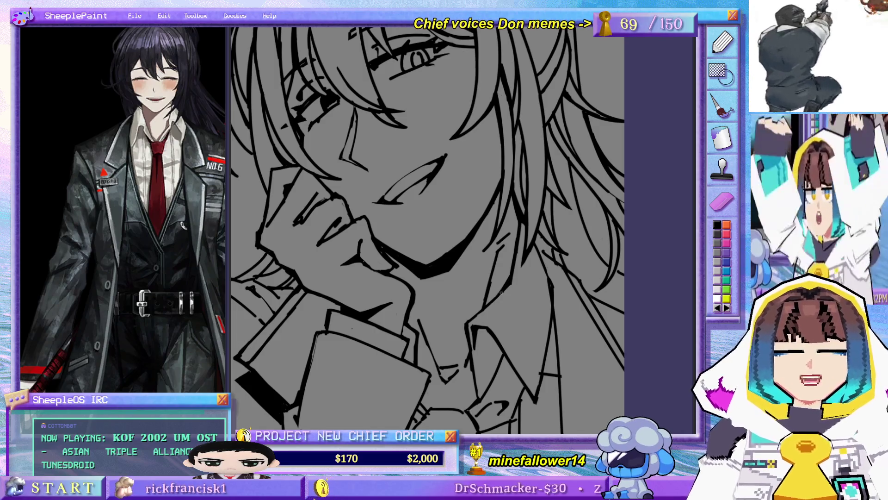
left_click_drag(463, 322, 467, 335)
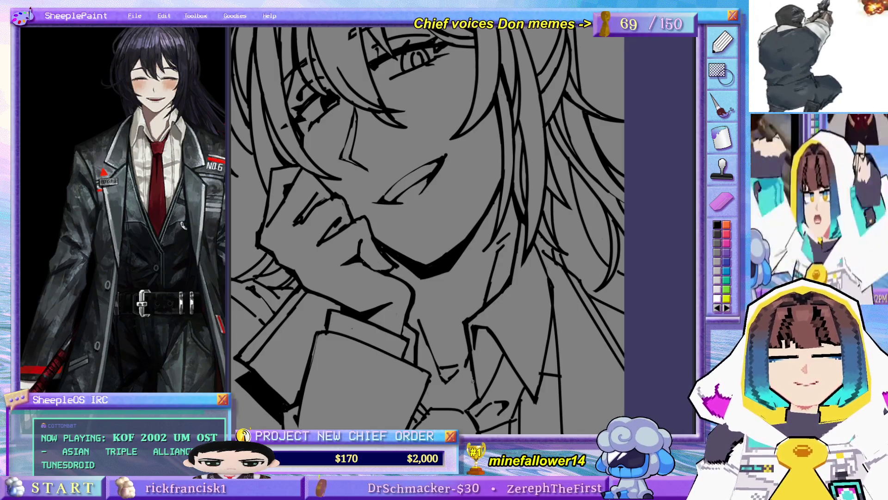
left_click_drag(474, 376, 477, 391)
mouse_move(492, 344)
left_mouse_down()
mouse_move(484, 375)
mouse_move(490, 352)
left_mouse_up()
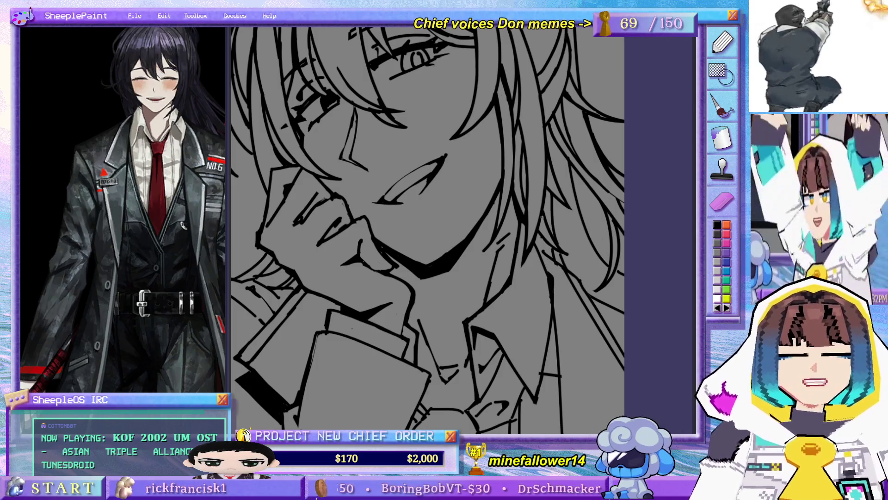
scroll(541, 216, "down", 5)
scroll(521, 224, "up", 4)
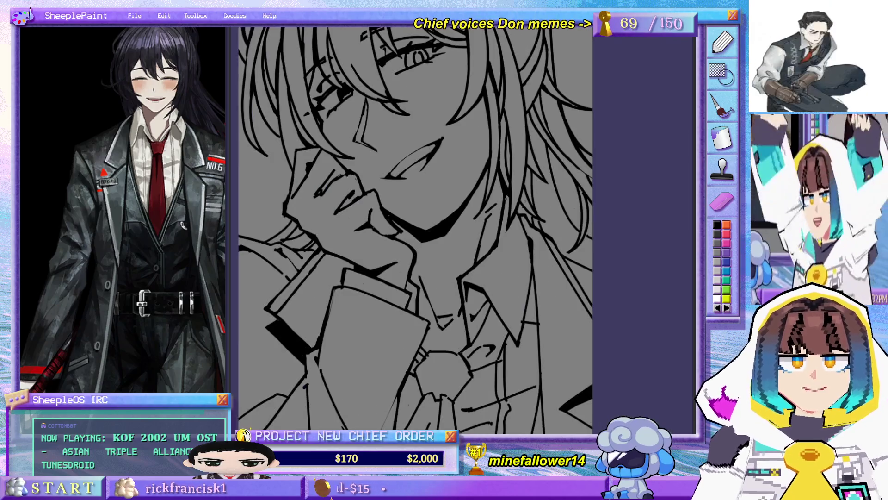
left_click_drag(541, 198, 514, 250)
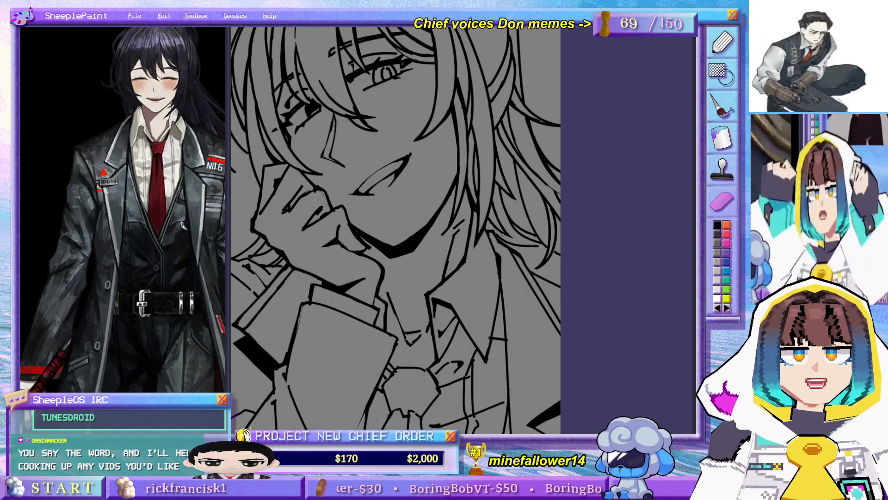
scroll(501, 189, "up", 3)
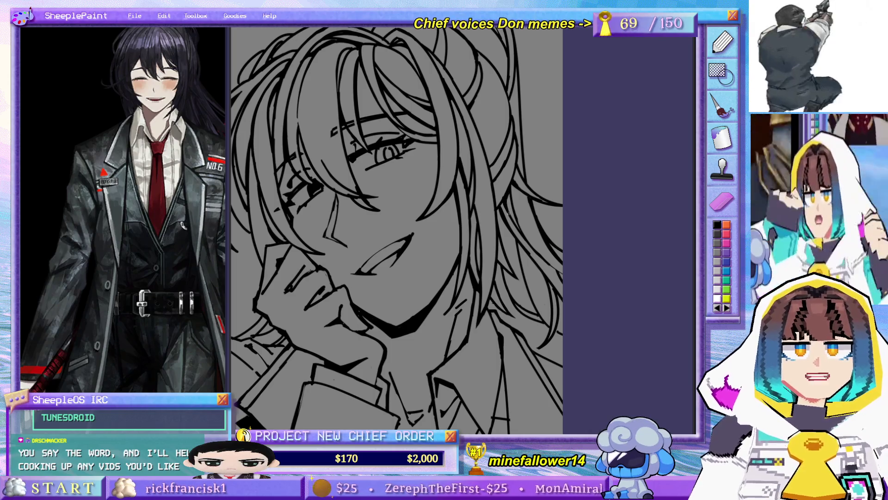
scroll(522, 158, "down", 2)
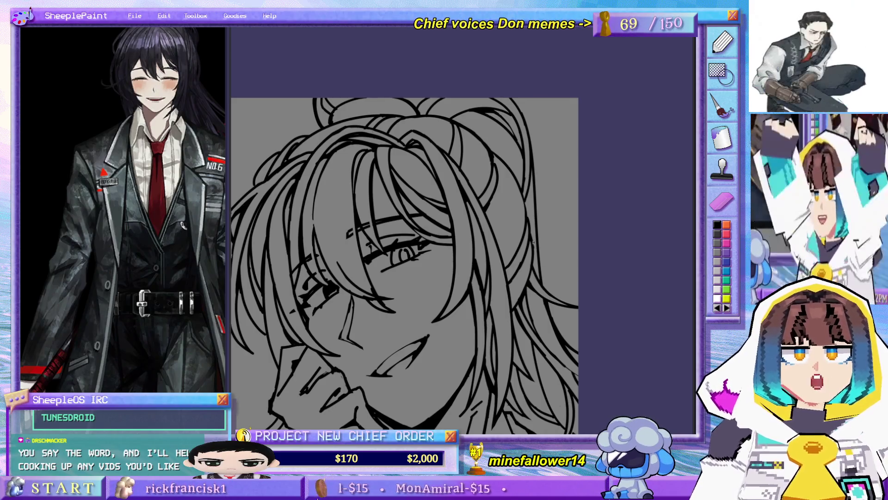
mouse_move(453, 286)
left_mouse_down()
mouse_move(459, 268)
mouse_move(495, 241)
mouse_move(504, 215)
mouse_move(544, 256)
left_mouse_up()
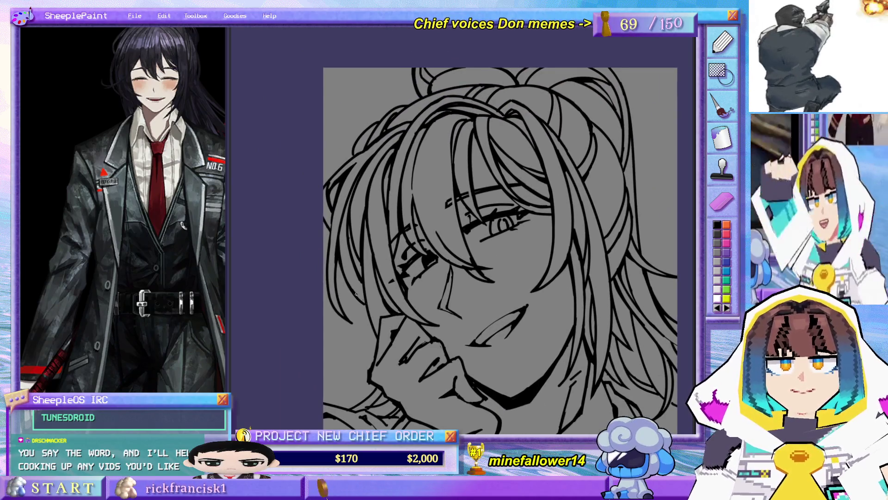
scroll(440, 138, "down", 2)
scroll(439, 139, "up", 3)
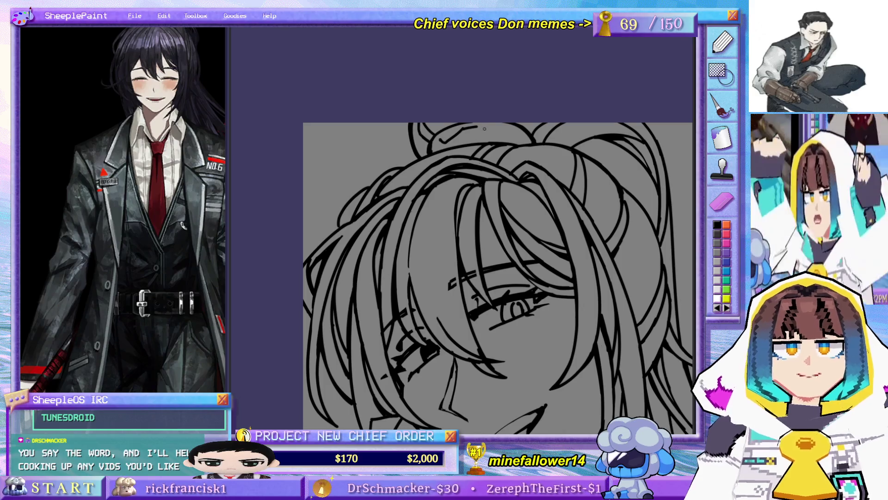
scroll(484, 129, "down", 4)
scroll(528, 215, "up", 2)
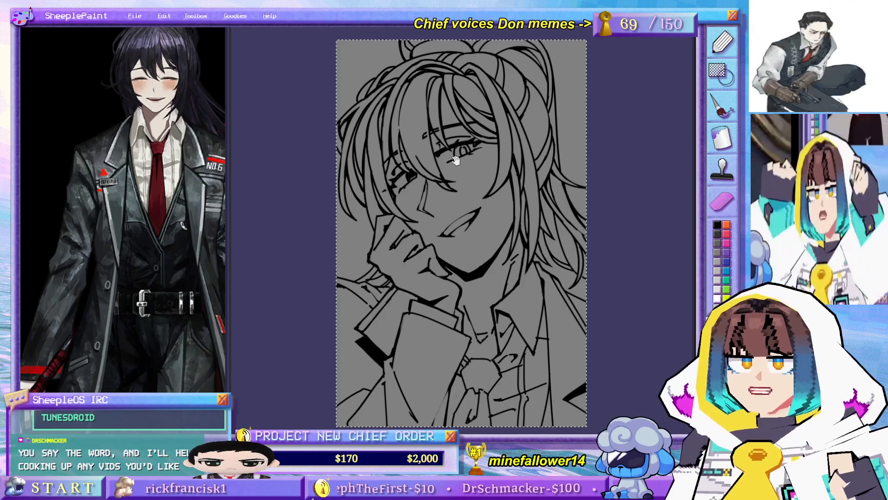
Step: Free-transform the whole lineart to enlarge it slightly toward the top right
left_click_drag(455, 161, 472, 202)
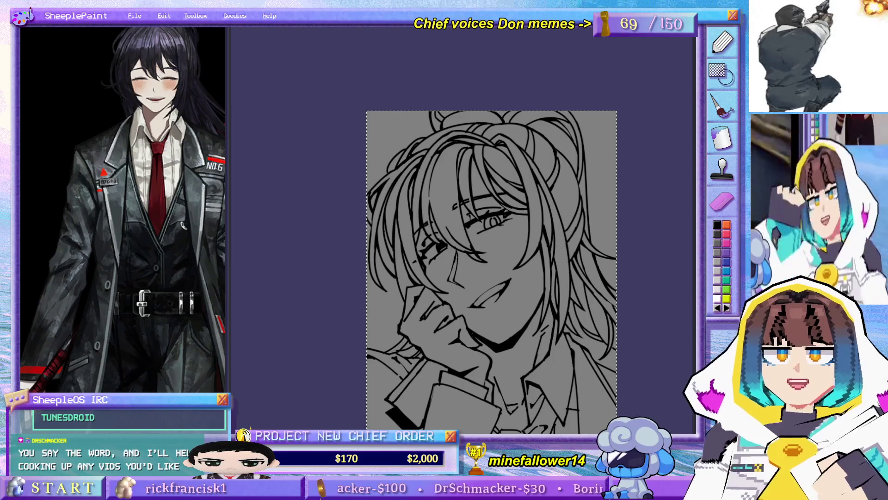
key("ctrl+t")
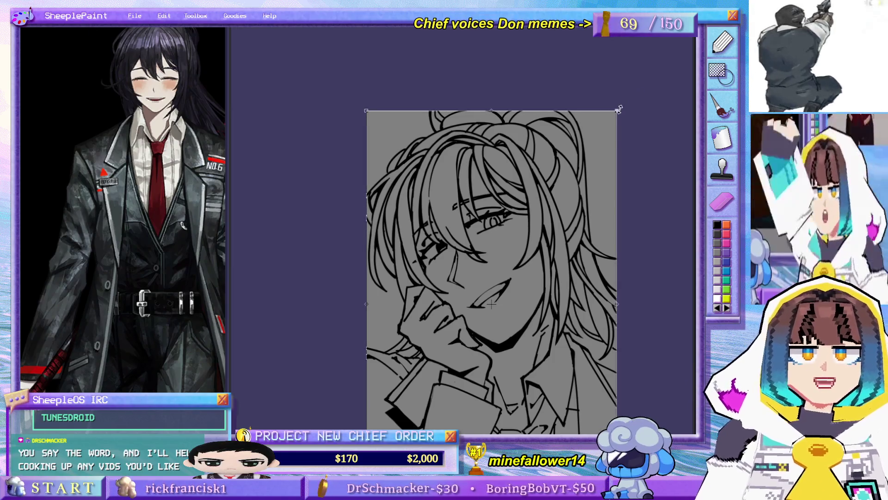
left_click_drag(624, 106, 629, 105)
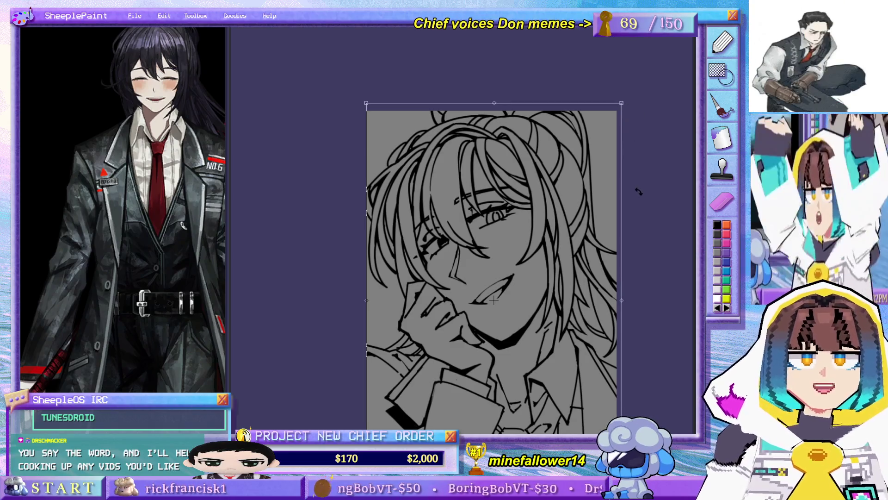
key("Return")
Step: Tilt the lineart slightly and enlarge it a little more with a second transform
mouse_move(638, 271)
left_mouse_down()
mouse_move(618, 182)
mouse_move(620, 228)
left_mouse_up()
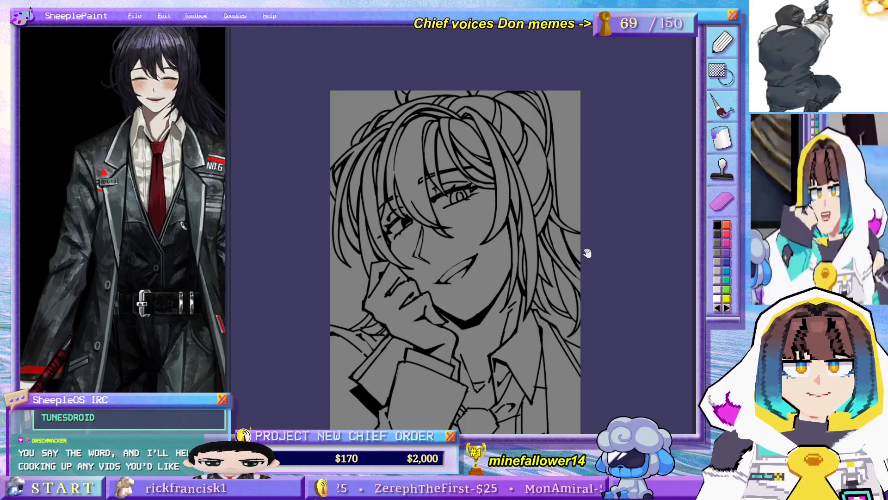
left_click_drag(595, 286, 589, 257)
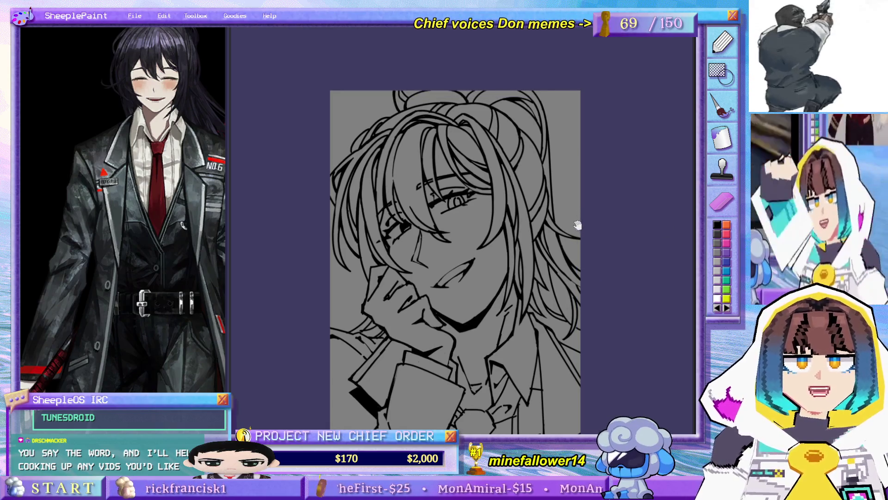
left_click_drag(579, 222, 636, 226)
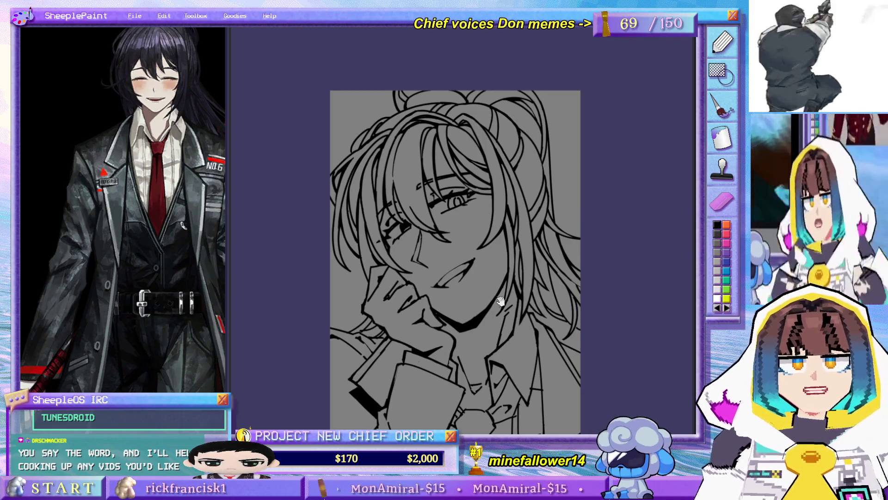
left_click_drag(530, 320, 500, 257)
key("ctrl+t")
left_click_drag(551, 394, 560, 394)
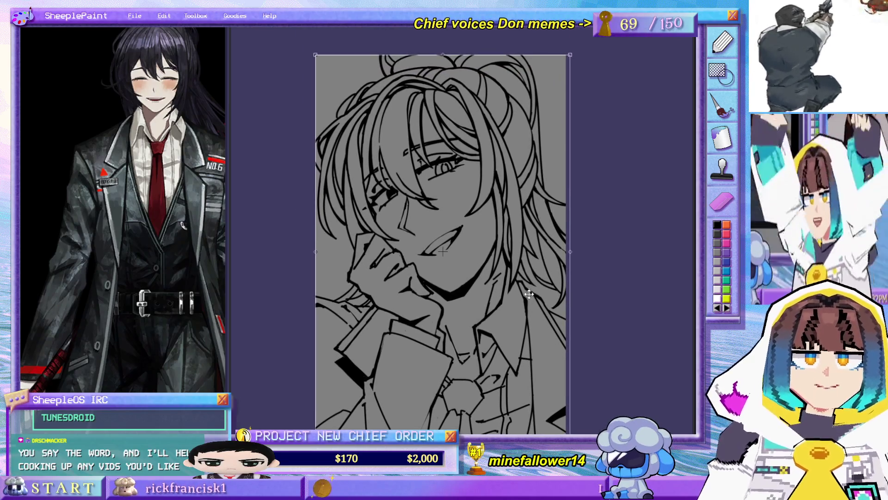
key("Return")
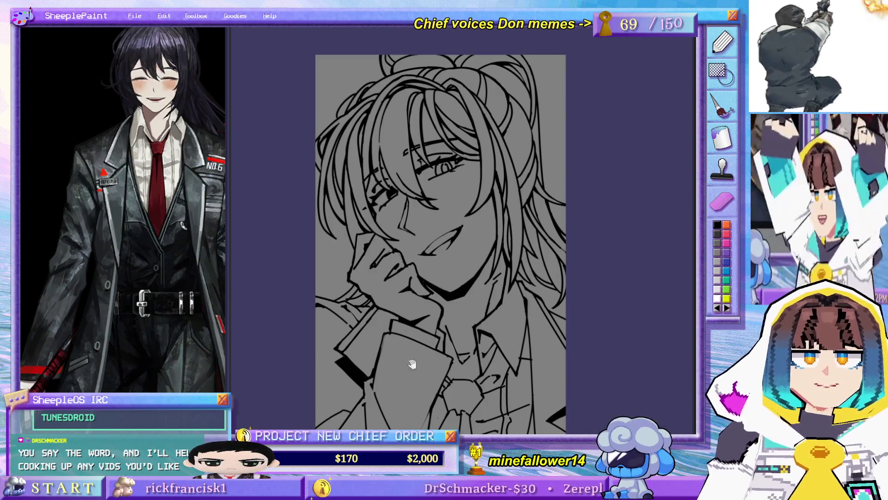
left_click_drag(522, 172, 527, 156)
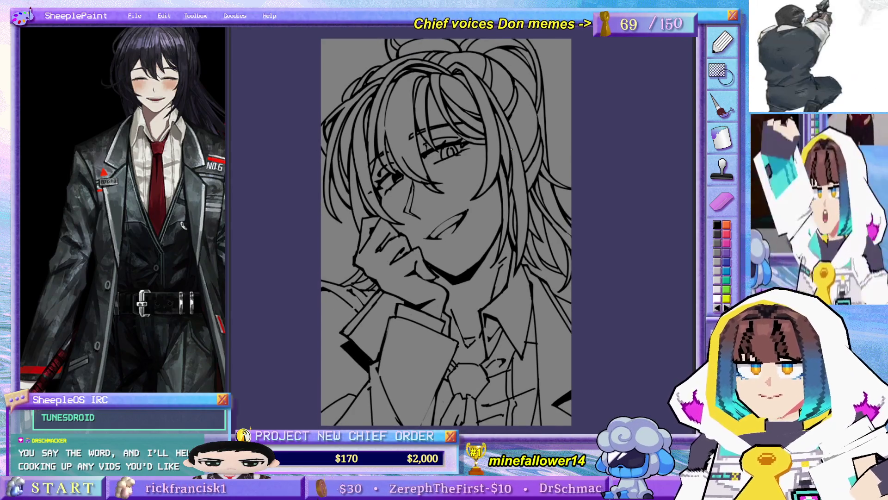
left_click_drag(493, 177, 496, 212)
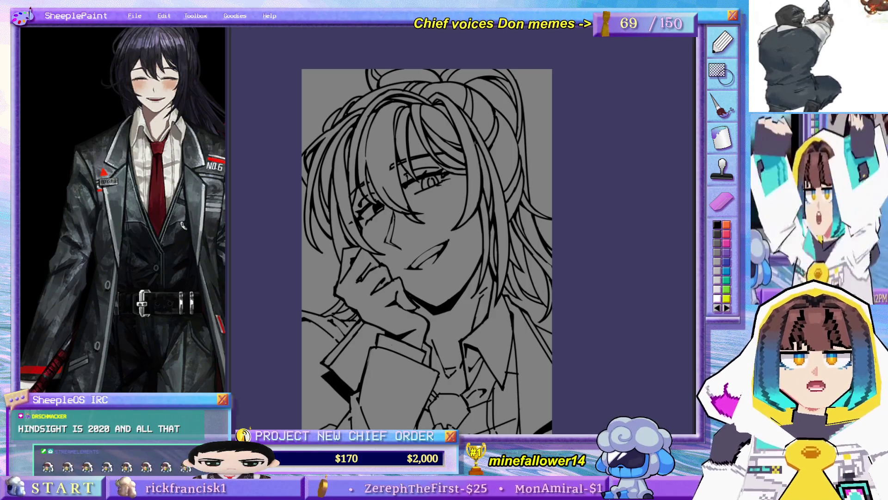
Step: On the mirrored view, draw a hair strand above the eyes, redrawing it twice for a better curve
key("m")
mouse_move(462, 135)
left_mouse_down()
mouse_move(448, 213)
mouse_move(449, 199)
left_mouse_up()
key("ctrl+z")
key("ctrl+z")
left_click_drag(461, 147, 450, 217)
key("ctrl+z")
left_click_drag(458, 163, 452, 219)
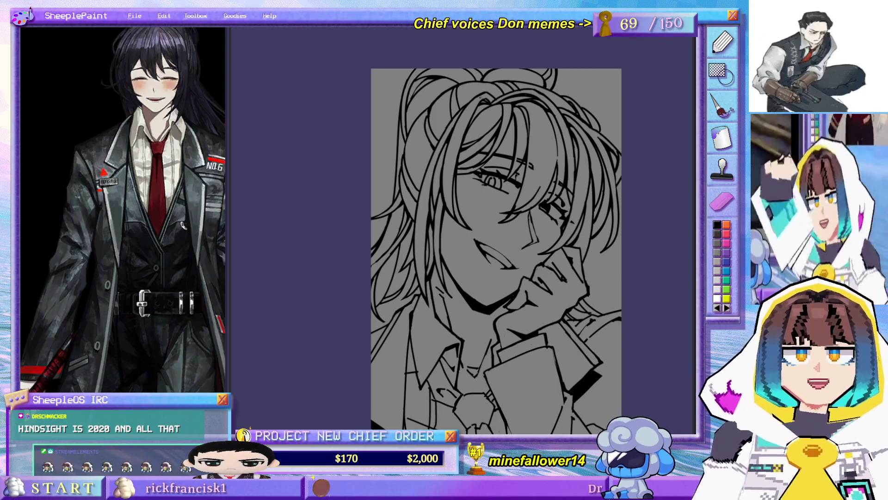
scroll(481, 92, "up", 3)
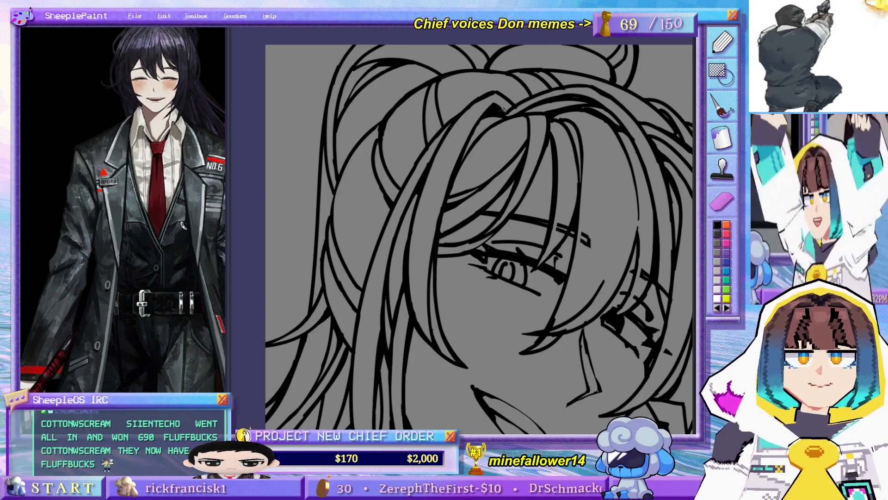
scroll(503, 109, "down", 6)
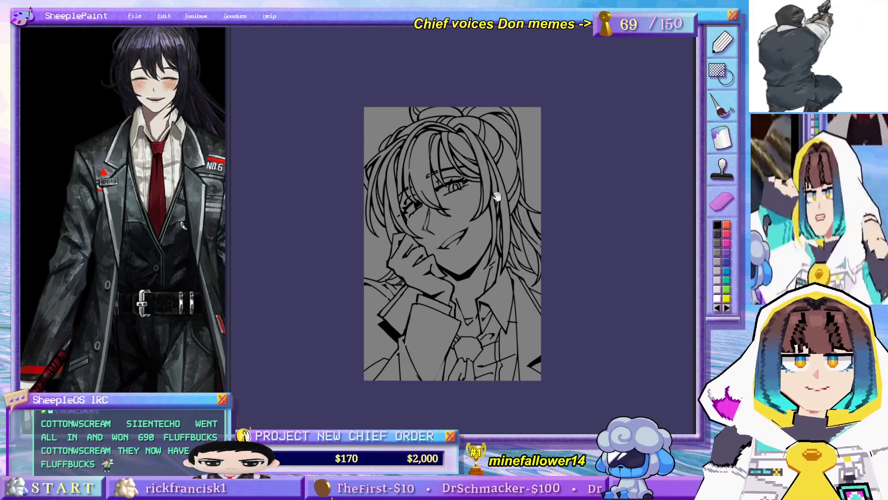
scroll(497, 196, "up", 2)
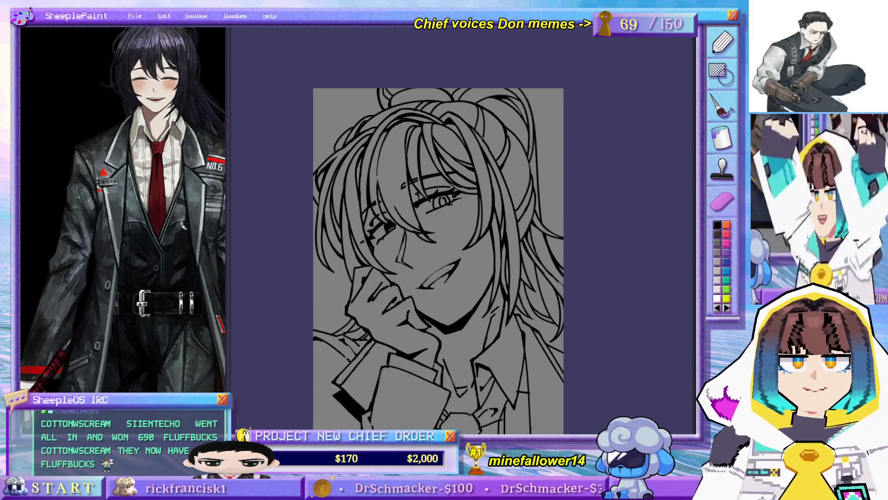
key("h")
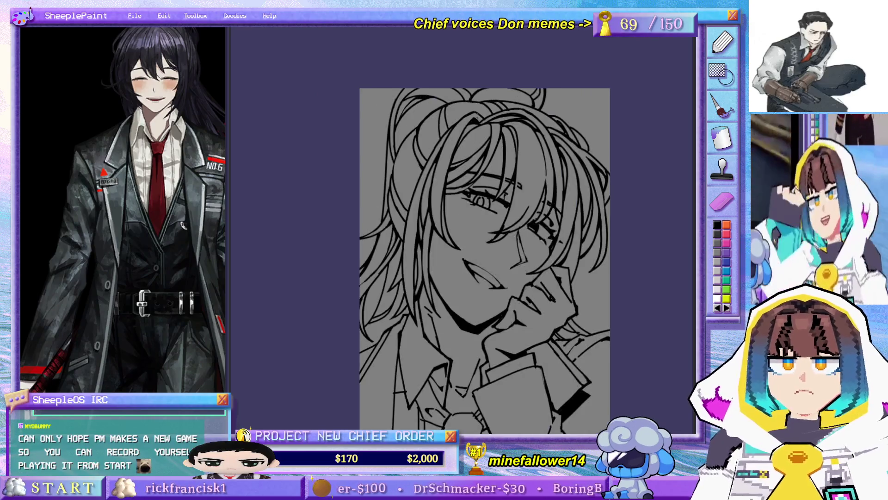
scroll(446, 122, "up", 1)
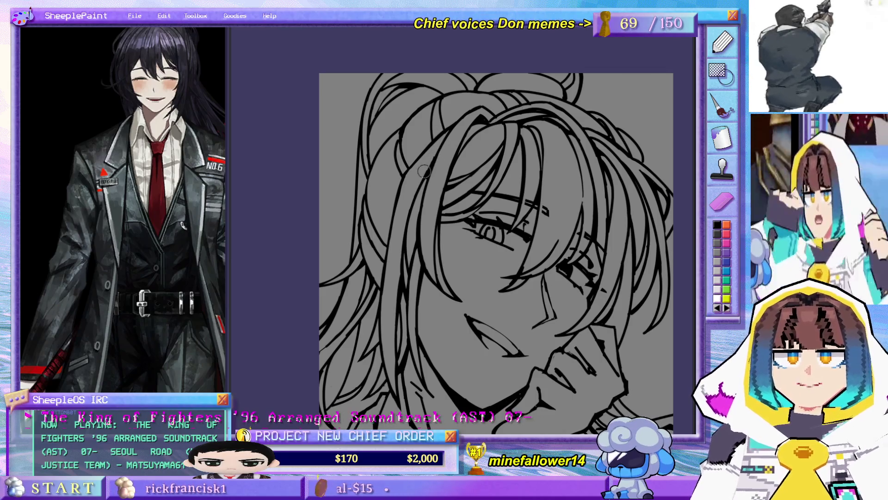
Step: Mirror the view horizontally and pan over the lower face and collar
key("h")
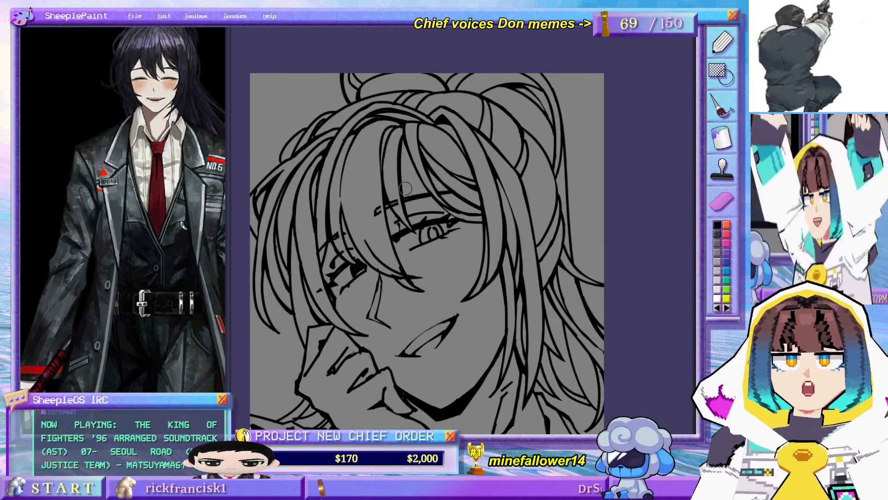
scroll(537, 325, "down", 5)
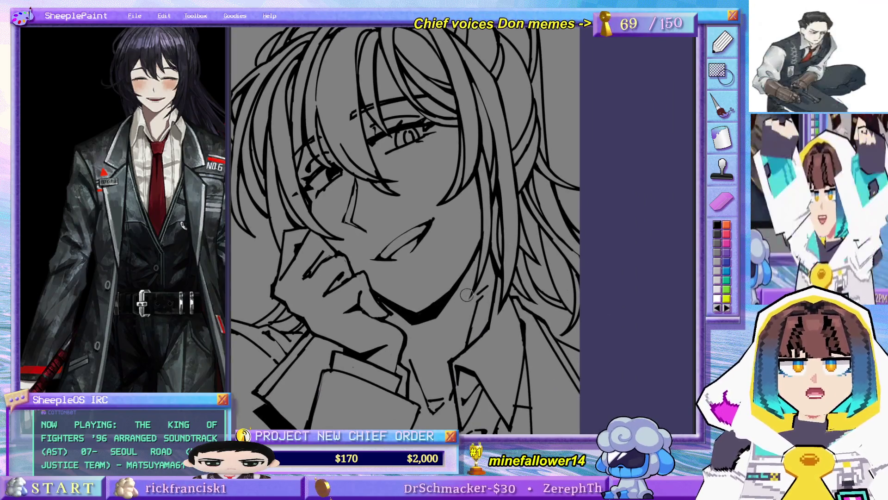
mouse_move(464, 253)
left_mouse_down()
mouse_move(515, 204)
mouse_move(486, 277)
mouse_move(500, 297)
mouse_move(495, 317)
left_mouse_up()
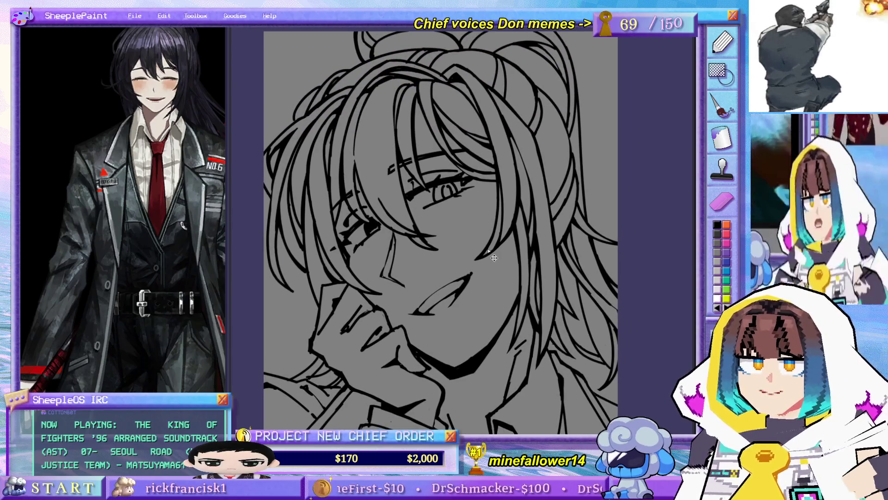
left_click_drag(519, 315, 525, 294)
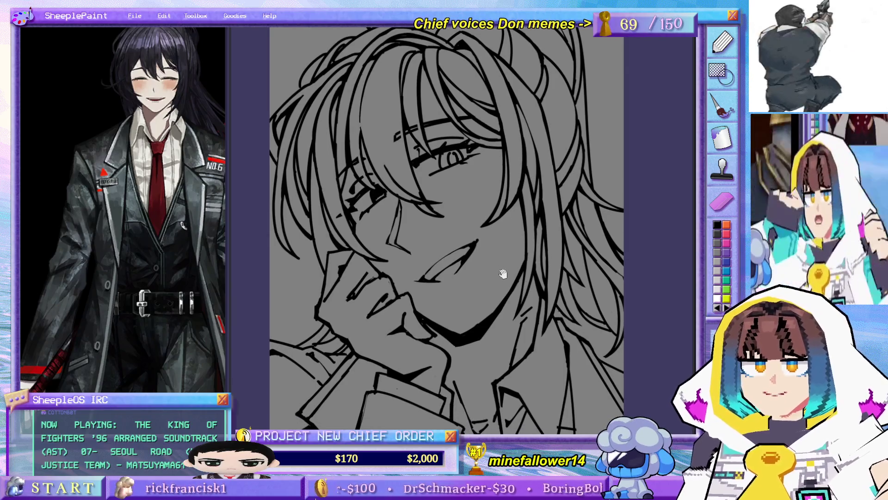
left_click_drag(525, 302, 518, 306)
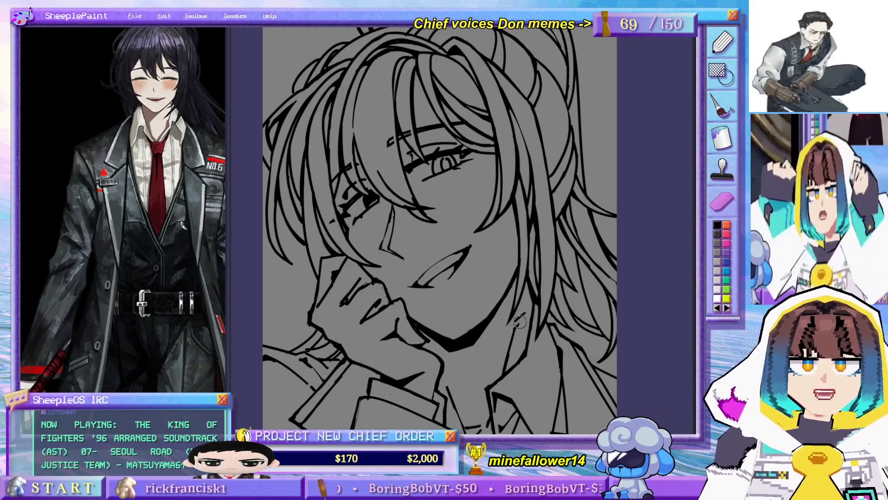
scroll(380, 89, "up", 3)
Step: Zoom in on the top of the hair, then fit the whole drawing back into view
left_click_drag(407, 202, 432, 109)
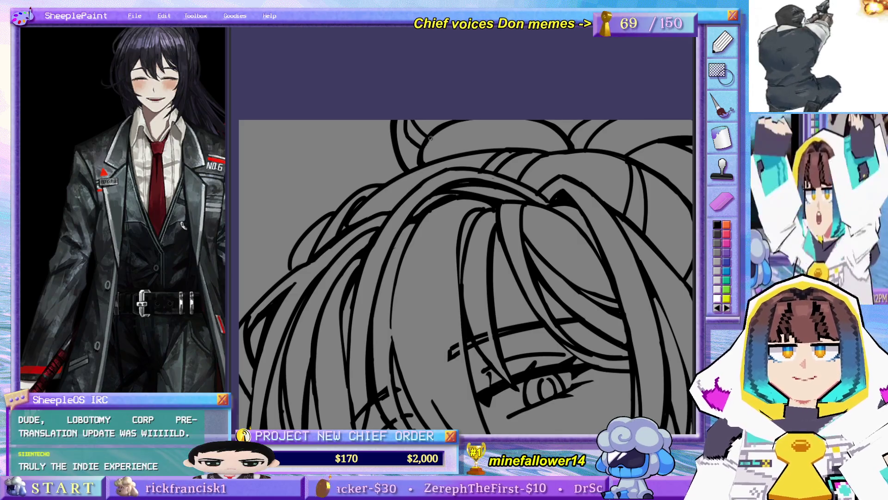
key("ctrl+0")
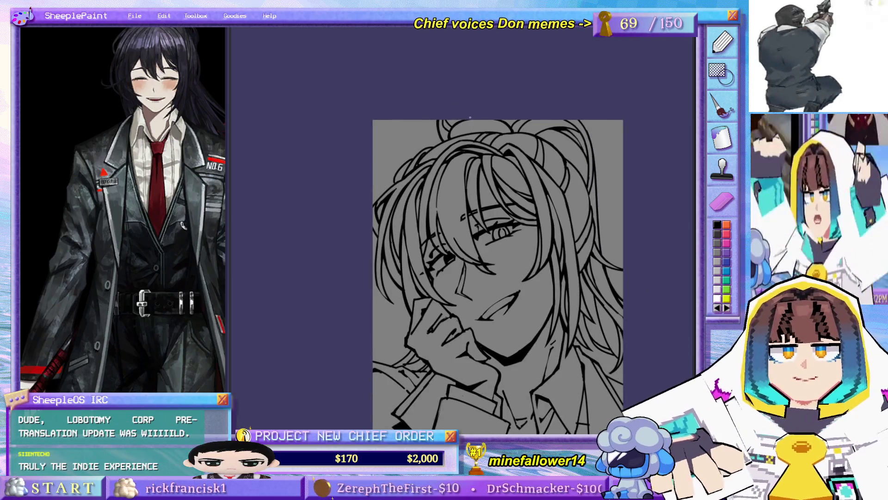
scroll(469, 118, "up", 5)
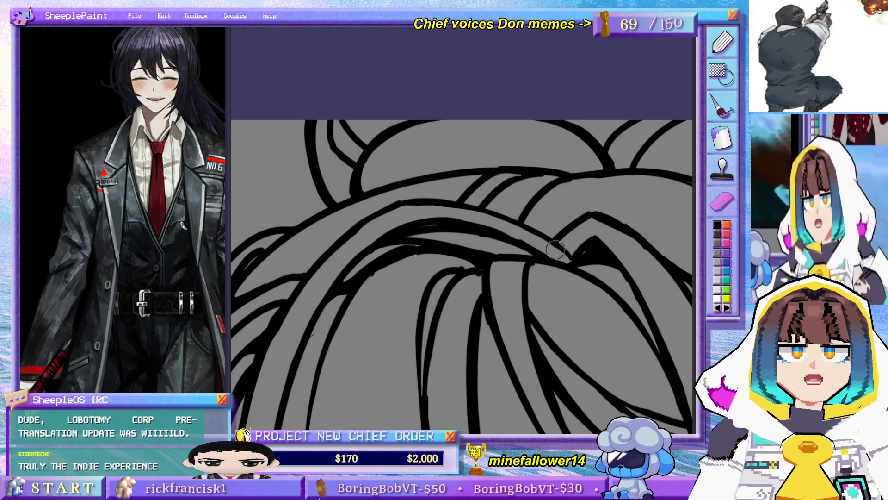
scroll(532, 208, "down", 5)
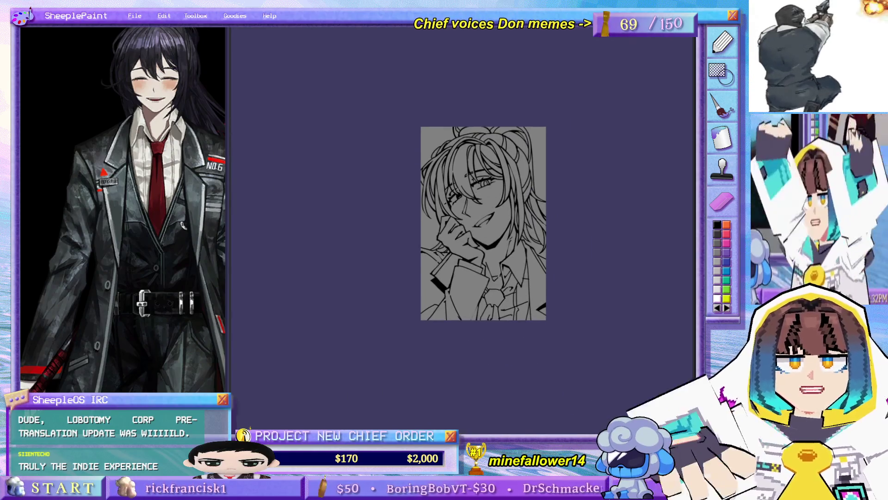
scroll(527, 204, "up", 5)
scroll(457, 231, "up", 2)
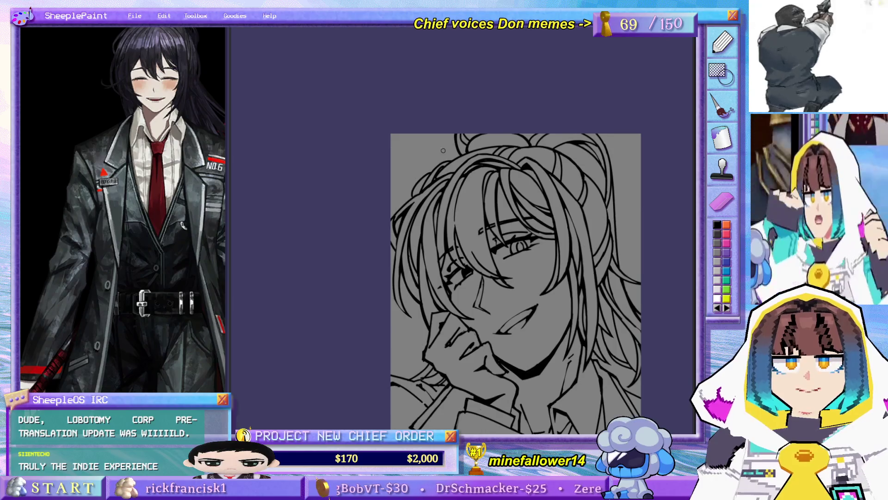
scroll(423, 244, "up", 5)
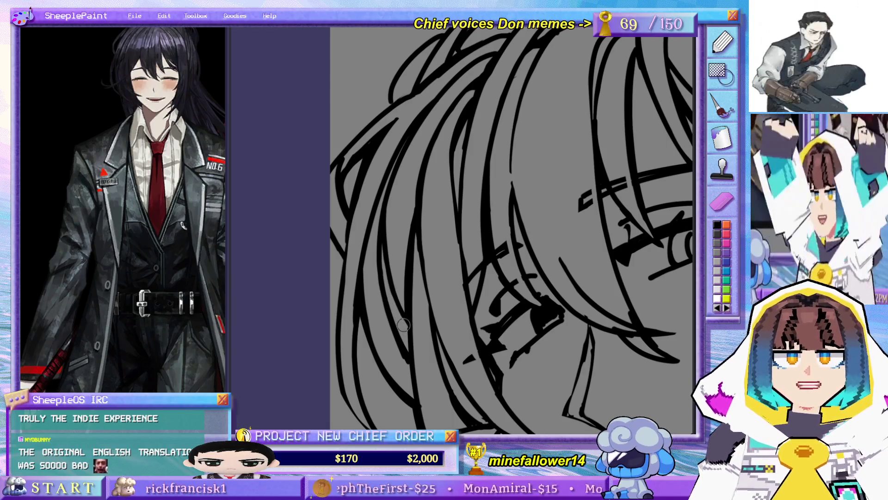
key("ctrl+0")
Step: Draw two thin hair strand lines over the left-side eye, then review the whole drawing
mouse_move(435, 357)
left_mouse_down()
mouse_move(386, 215)
mouse_move(400, 289)
left_mouse_up()
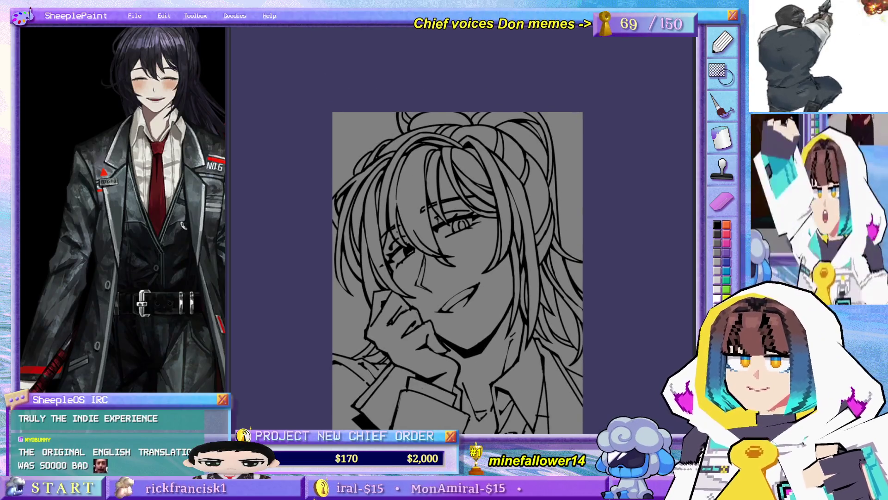
mouse_move(425, 234)
left_mouse_down()
mouse_move(450, 166)
mouse_move(444, 205)
mouse_move(452, 185)
left_mouse_up()
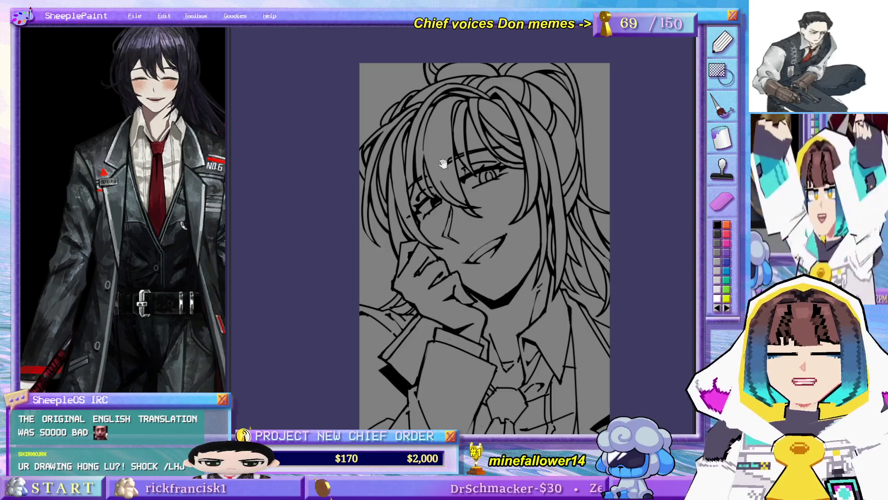
scroll(433, 150, "up", 2)
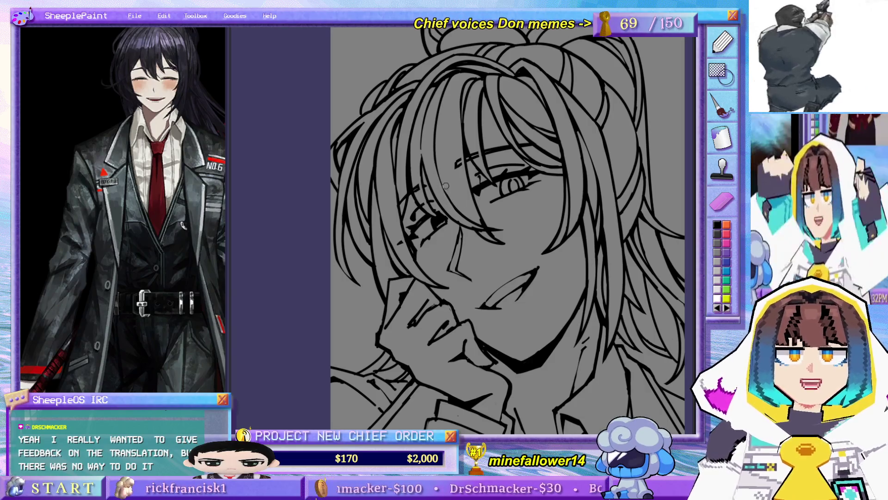
scroll(438, 139, "up", 2)
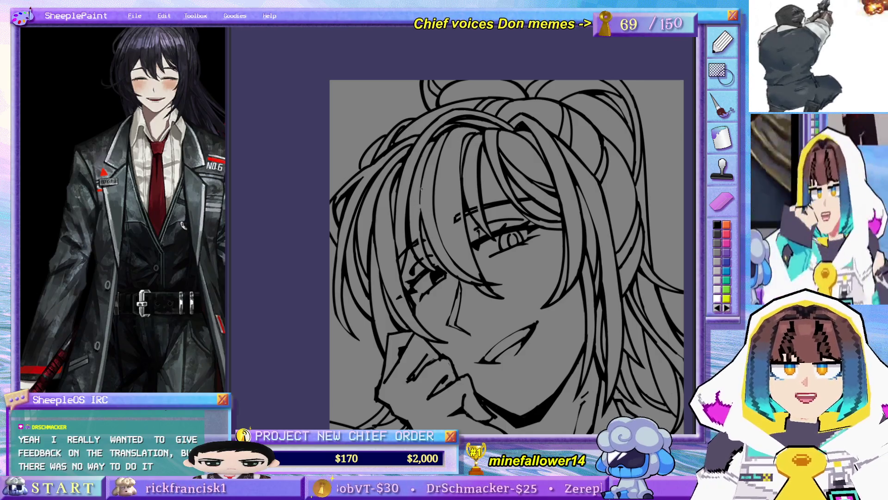
left_click_drag(421, 188, 423, 216)
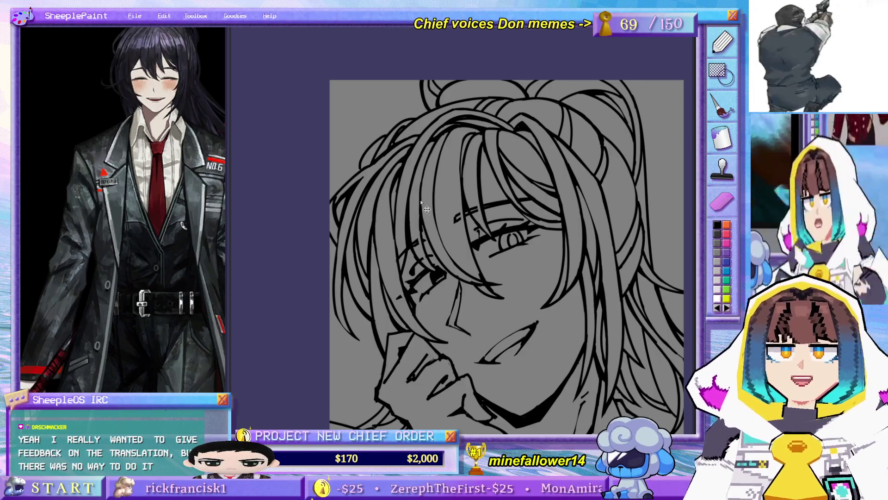
left_click_drag(421, 203, 420, 217)
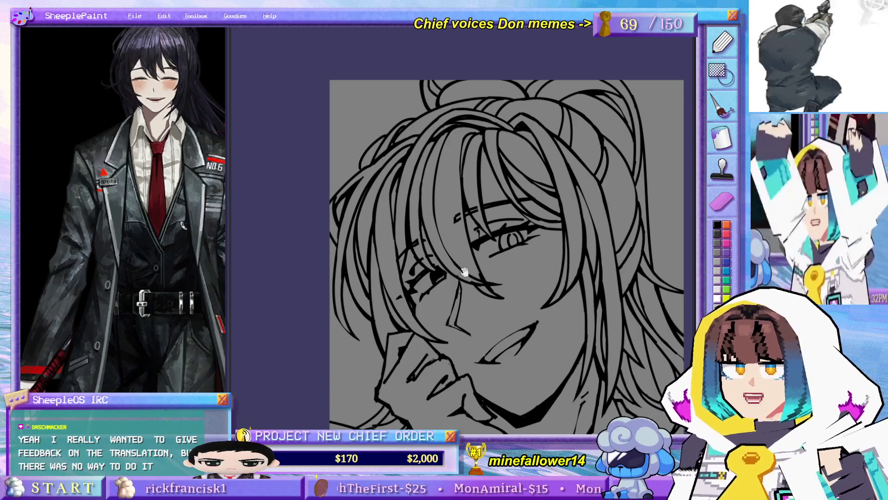
left_click_drag(464, 272, 470, 228)
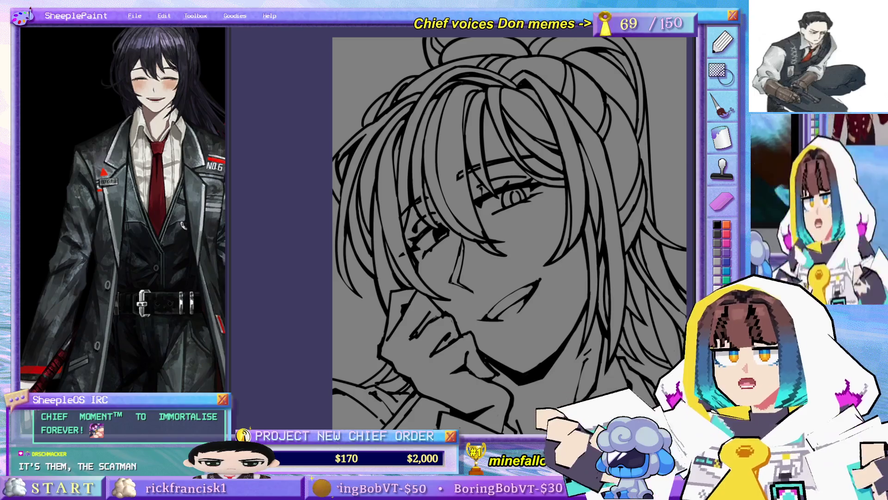
mouse_move(565, 283)
left_mouse_down()
mouse_move(511, 254)
mouse_move(508, 272)
left_mouse_up()
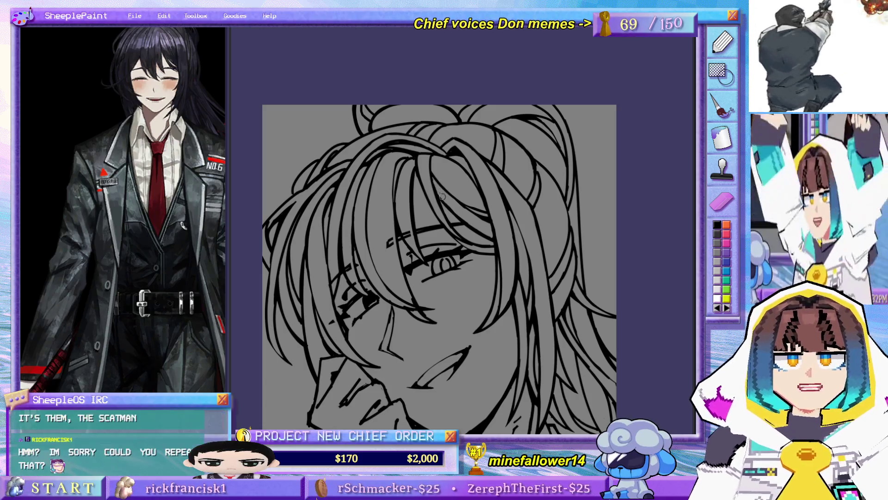
mouse_move(441, 162)
left_mouse_down()
mouse_move(460, 173)
mouse_move(479, 158)
left_mouse_up()
mouse_move(507, 231)
left_mouse_down()
mouse_move(487, 140)
mouse_move(519, 210)
left_mouse_up()
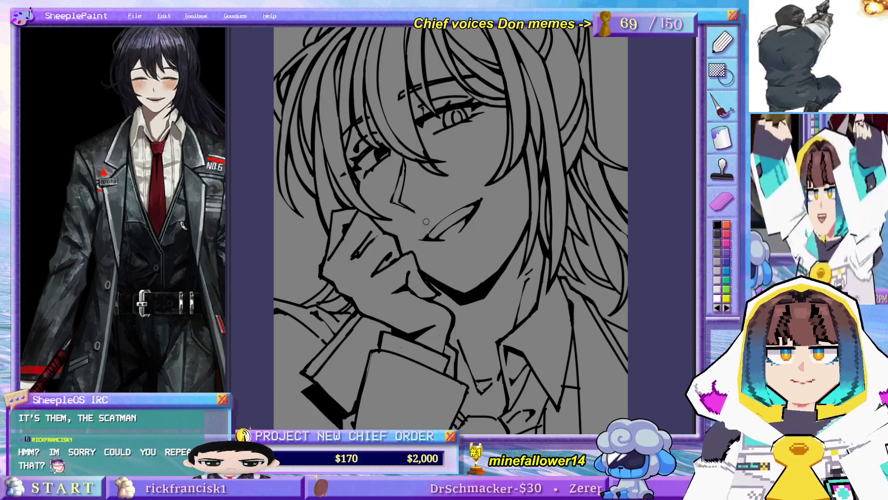
Step: Ink a dark stroke along the jawline beside the smile, then pan down over the collar and tie
scroll(425, 211, "down", 3)
scroll(439, 236, "up", 3)
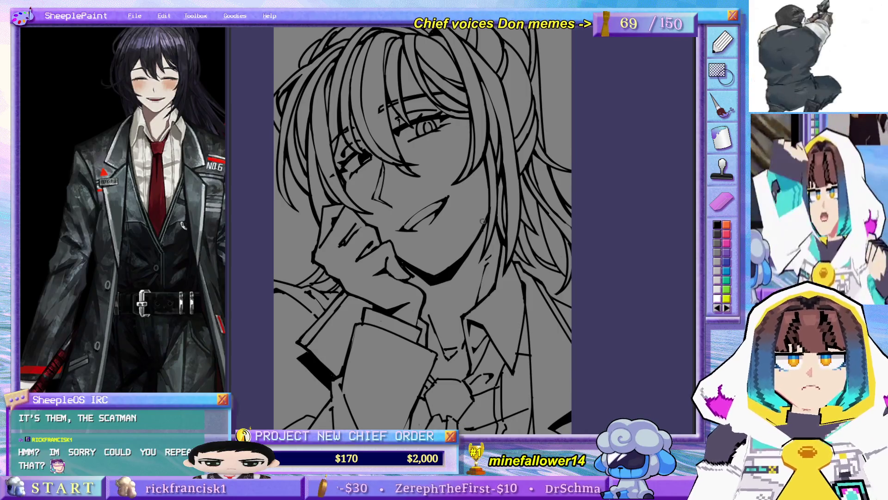
left_click_drag(481, 229, 451, 266)
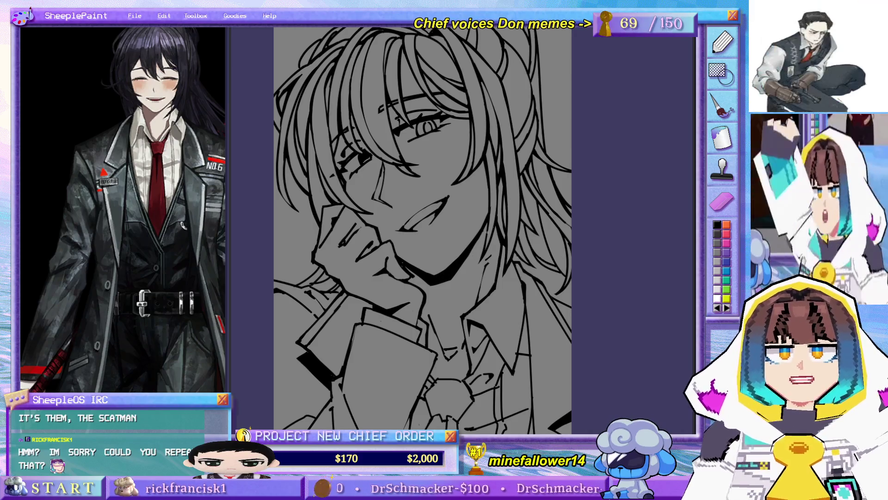
left_click_drag(486, 253, 484, 257)
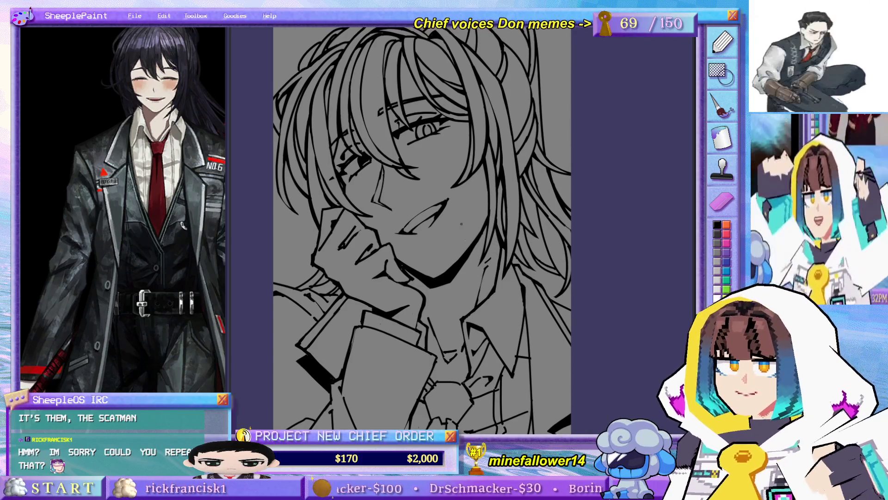
left_click_drag(537, 309, 555, 313)
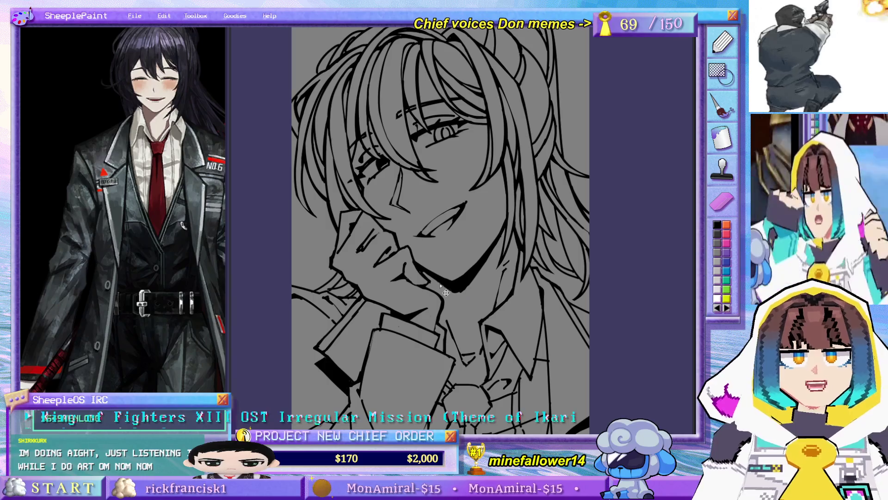
left_click_drag(540, 296, 564, 301)
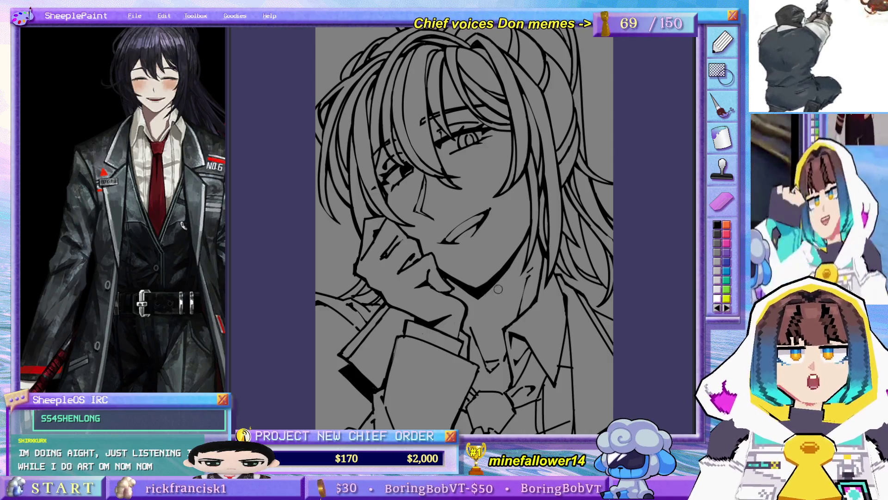
mouse_move(505, 345)
left_mouse_down()
mouse_move(500, 295)
mouse_move(495, 301)
mouse_move(483, 290)
left_mouse_up()
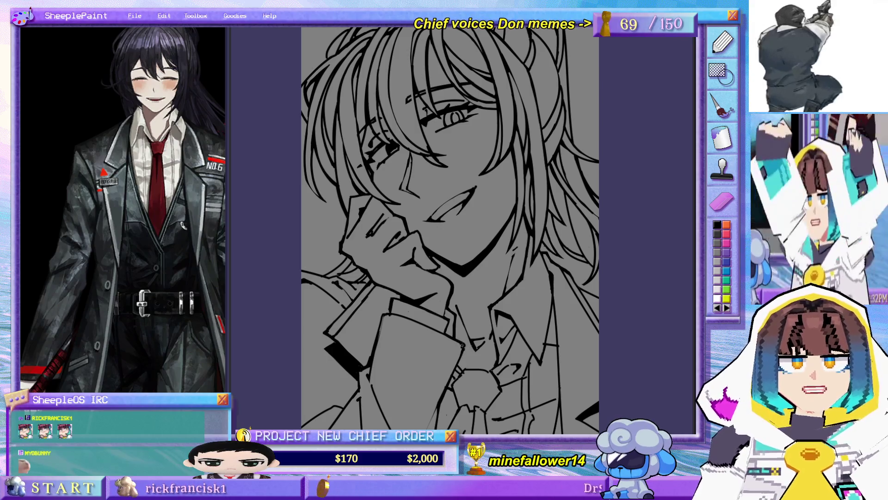
left_click_drag(467, 342, 462, 263)
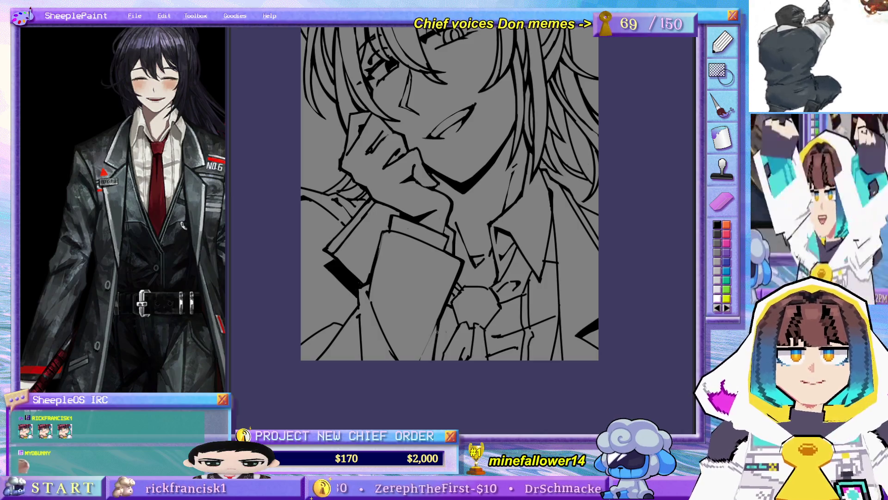
scroll(547, 289, "up", 5)
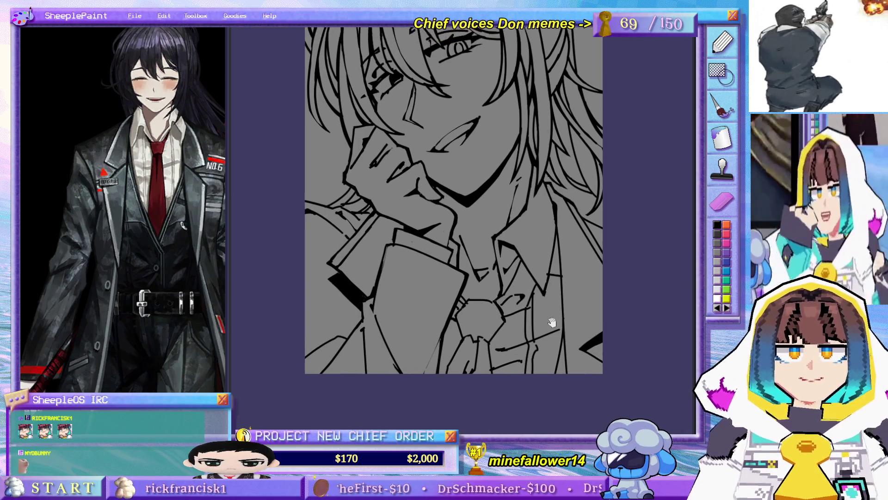
scroll(547, 288, "up", 2)
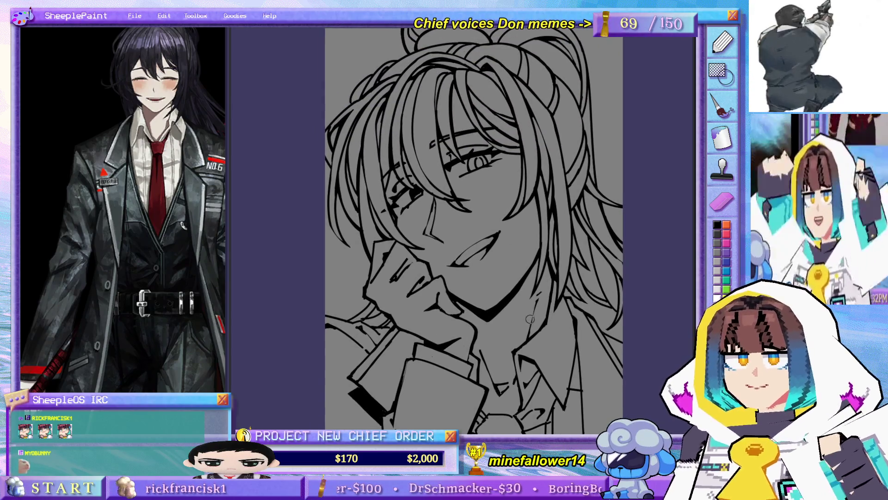
scroll(532, 338, "down", 2)
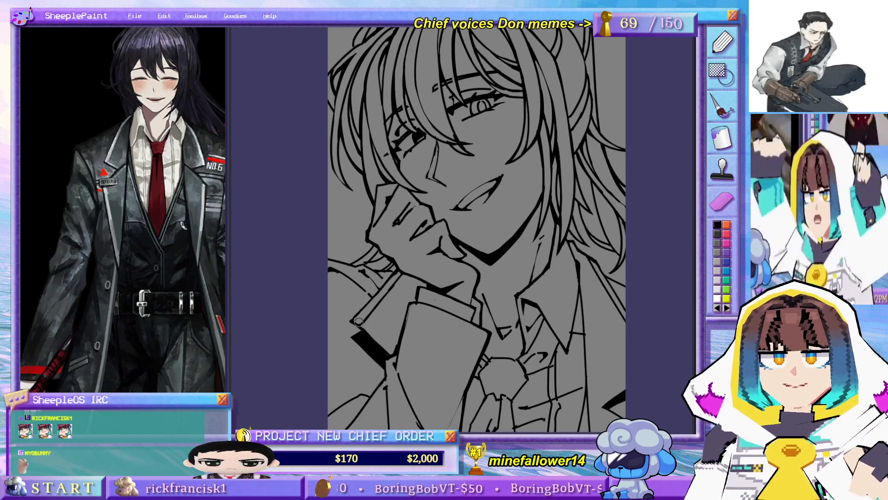
scroll(453, 241, "down", 3)
left_click_drag(527, 256, 511, 251)
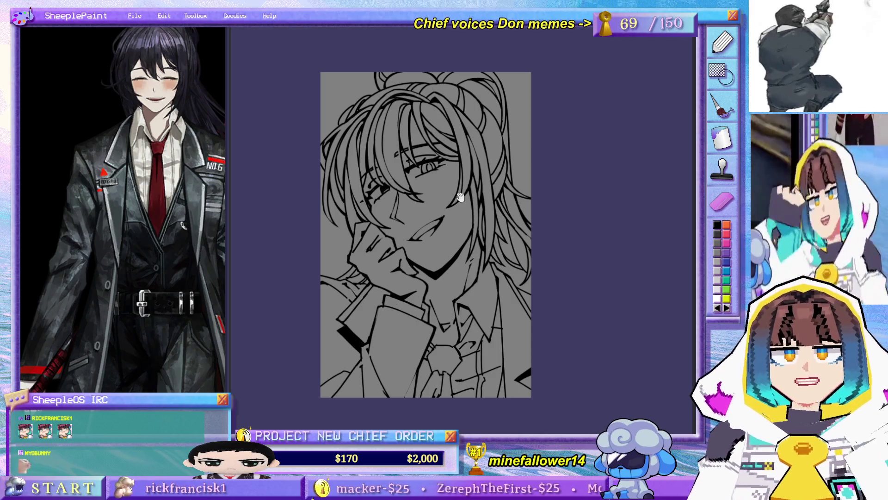
left_click_drag(442, 160, 455, 197)
scroll(421, 154, "up", 2)
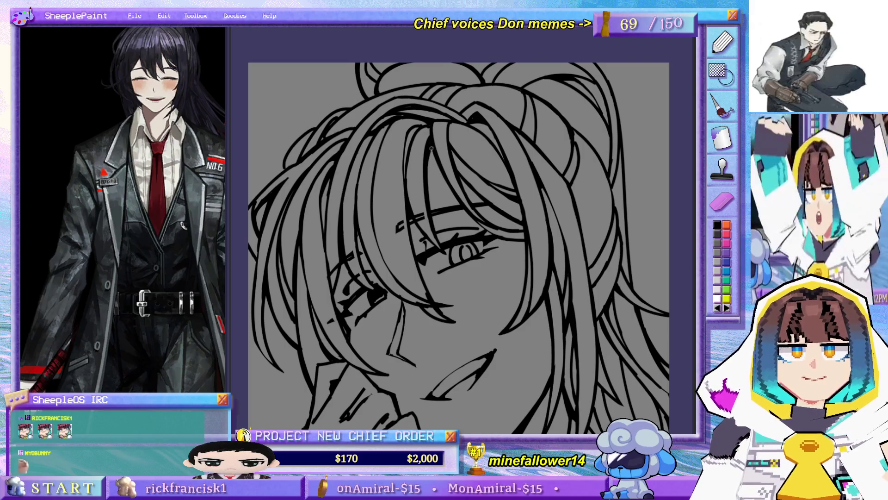
scroll(412, 112, "down", 4)
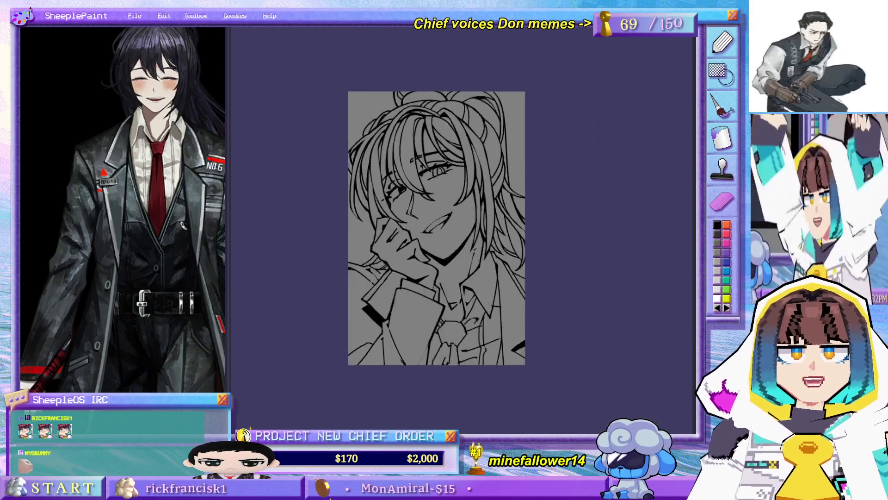
Step: Lengthen the eye's outer-corner line toward the cheek and enlarge the brush
scroll(415, 100, "up", 2)
scroll(414, 99, "up", 3)
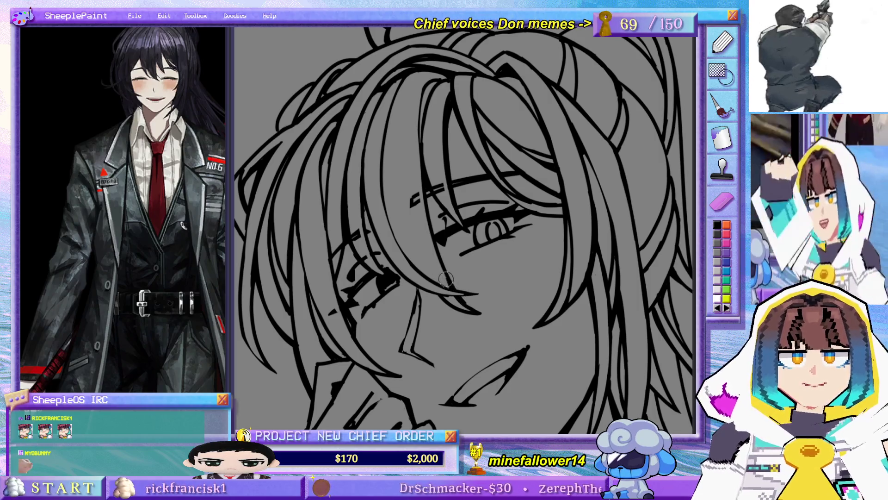
scroll(451, 273, "down", 5)
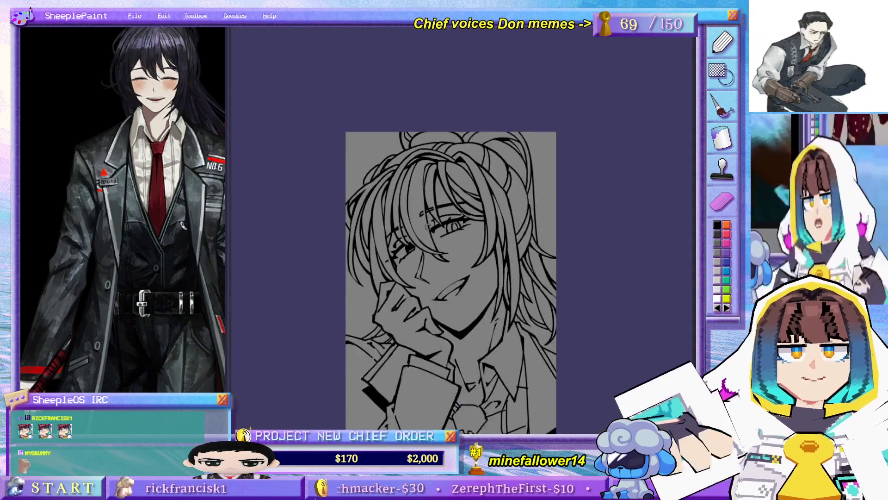
scroll(453, 260, "up", 5)
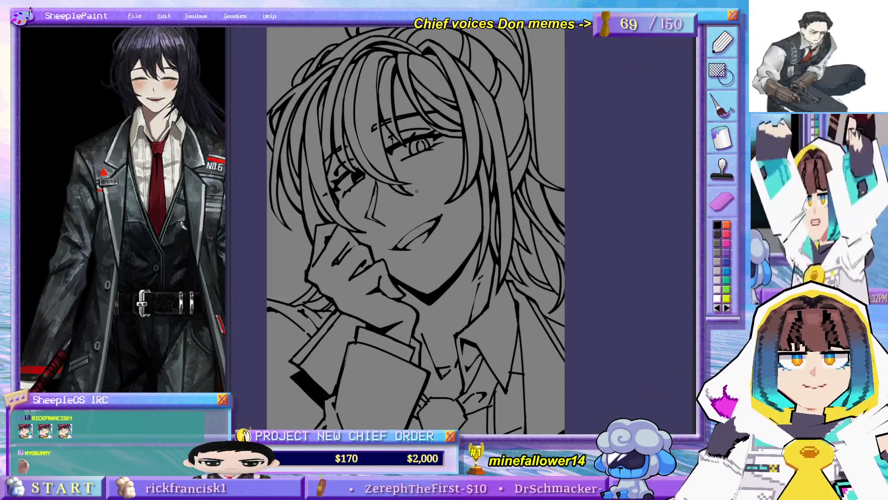
scroll(416, 191, "up", 5)
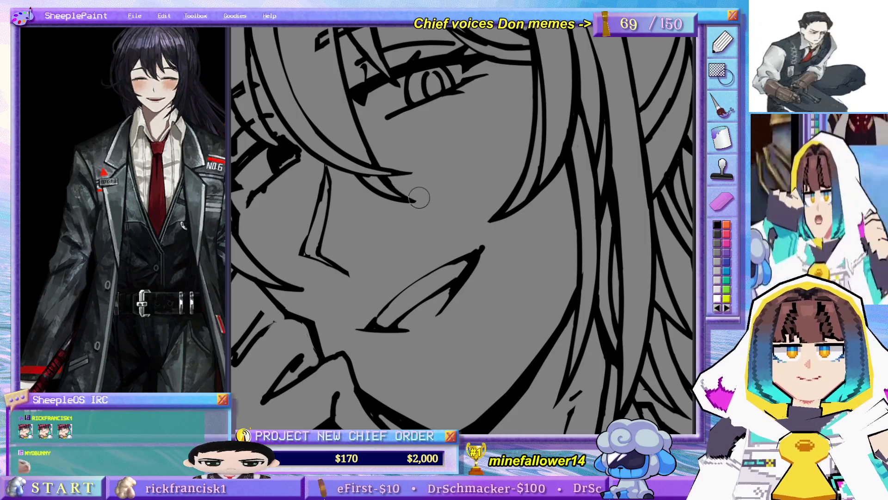
left_click_drag(407, 198, 421, 204)
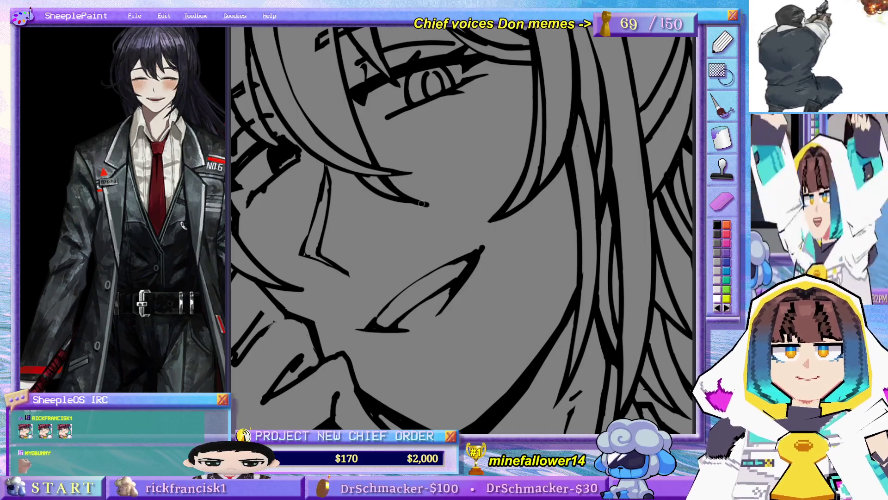
key("bracketright")
key("bracketright")
key("bracketright")
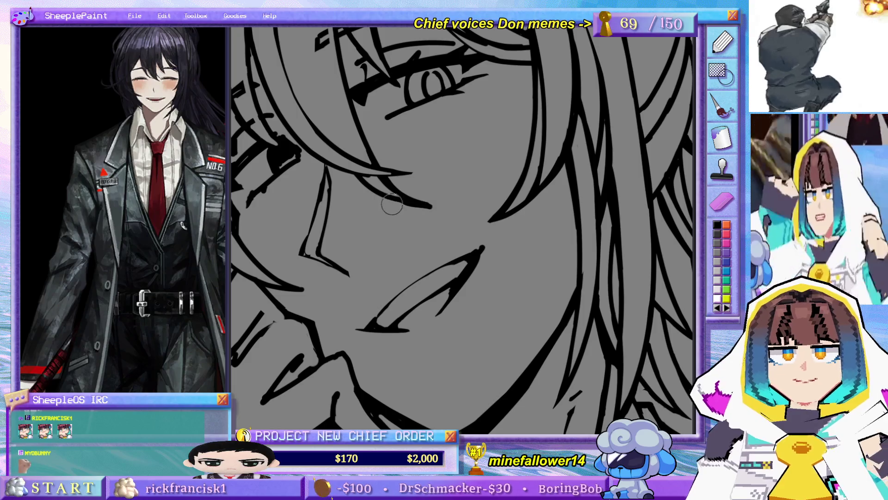
Step: Pan across the face up to the top of the hair and the canvas edge
mouse_move(543, 173)
left_mouse_down()
mouse_move(572, 272)
mouse_move(555, 323)
mouse_move(430, 317)
mouse_move(498, 229)
left_mouse_up()
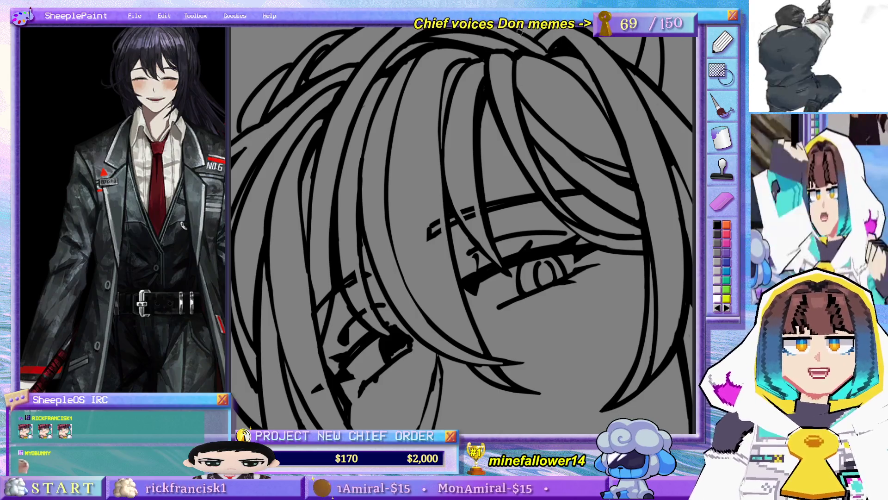
scroll(462, 229, "down", 5)
scroll(413, 227, "up", 5)
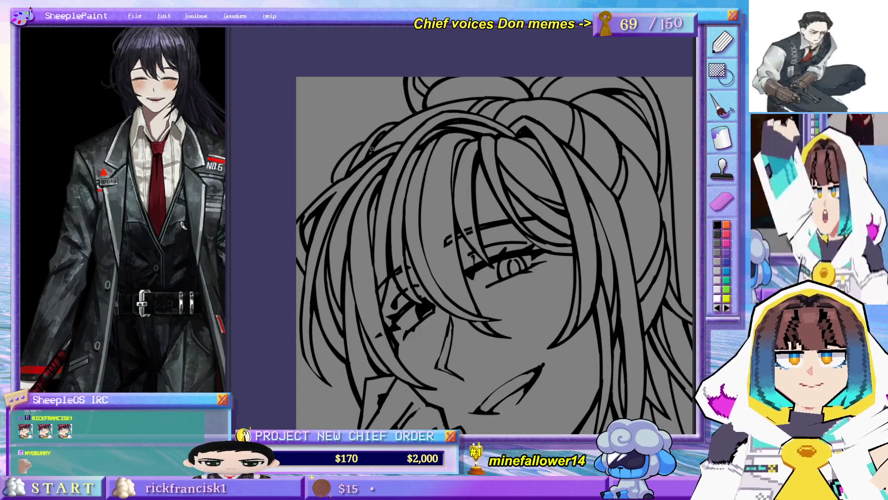
mouse_move(396, 115)
left_mouse_down()
mouse_move(468, 147)
mouse_move(520, 214)
mouse_move(520, 199)
left_mouse_up()
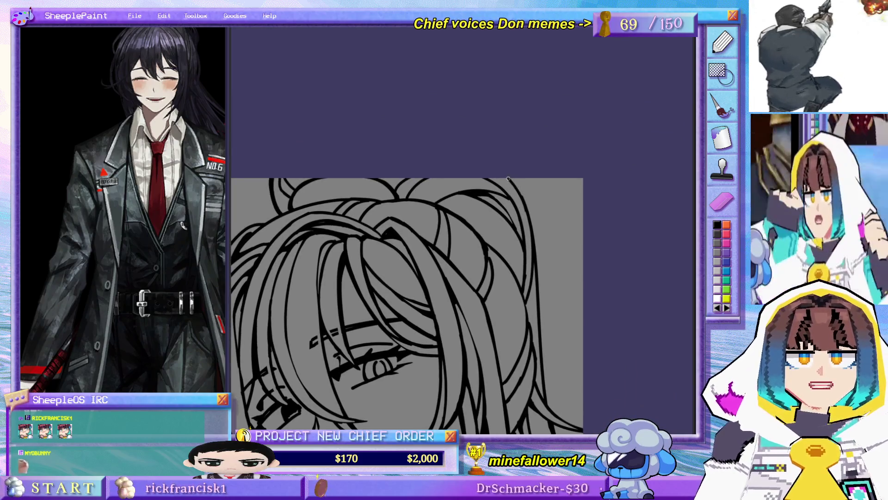
scroll(519, 178, "down", 3)
left_click_drag(550, 296, 536, 166)
scroll(508, 138, "up", 5)
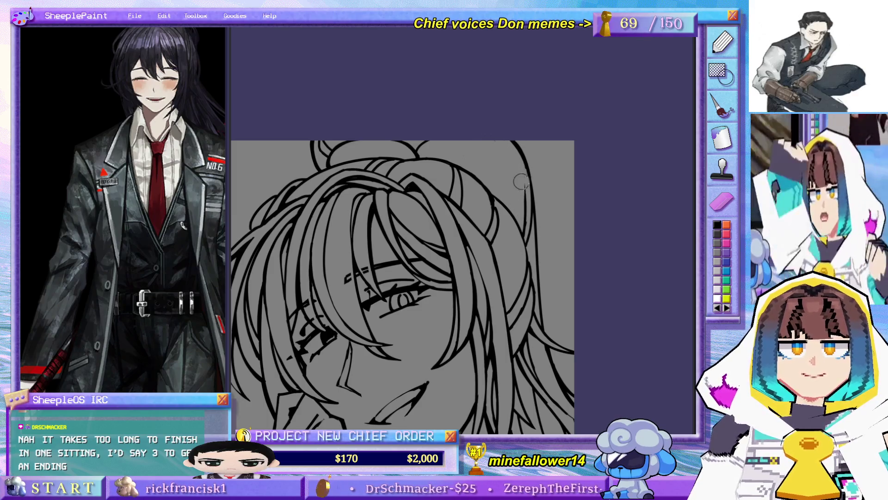
scroll(520, 184, "left", 3)
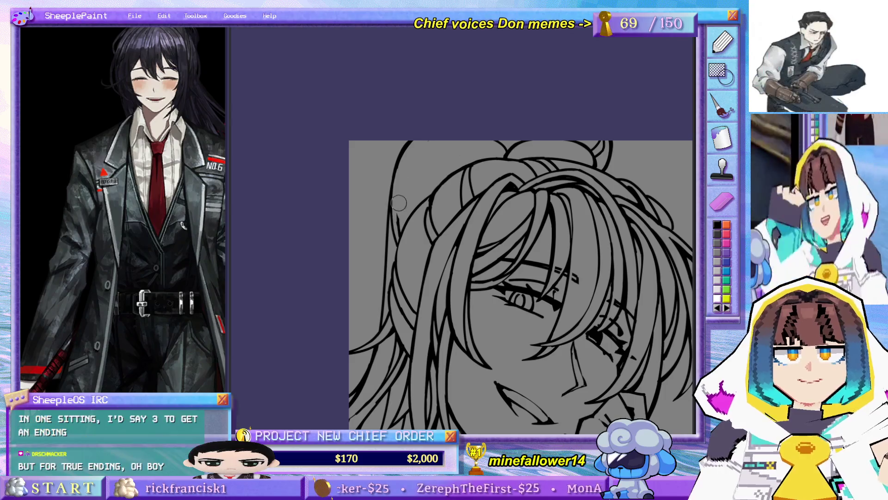
Step: Draw a thin line down the outer hair edge, redrawing it once
left_click_drag(444, 167, 441, 187)
left_click_drag(588, 387, 589, 337)
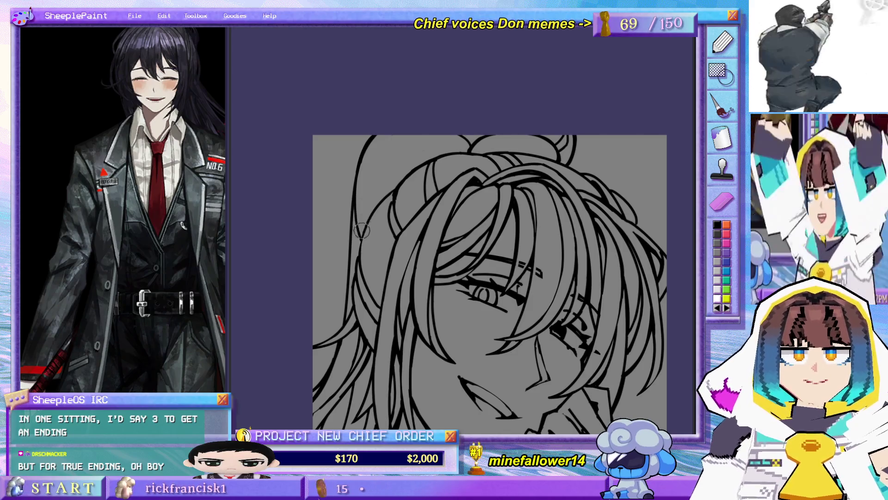
left_click_drag(370, 140, 368, 209)
key("ctrl+z")
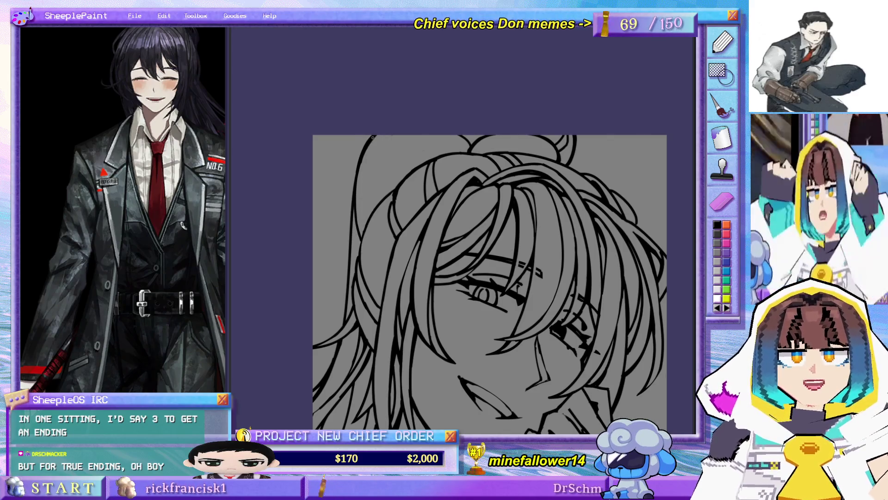
left_click_drag(370, 137, 368, 206)
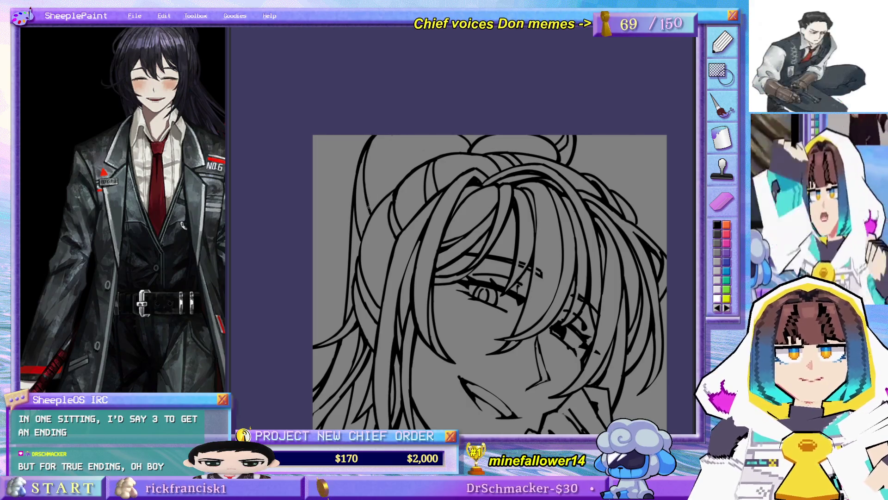
Step: On the mirrored view, draw a curved hair strand near the top of the head
key("h")
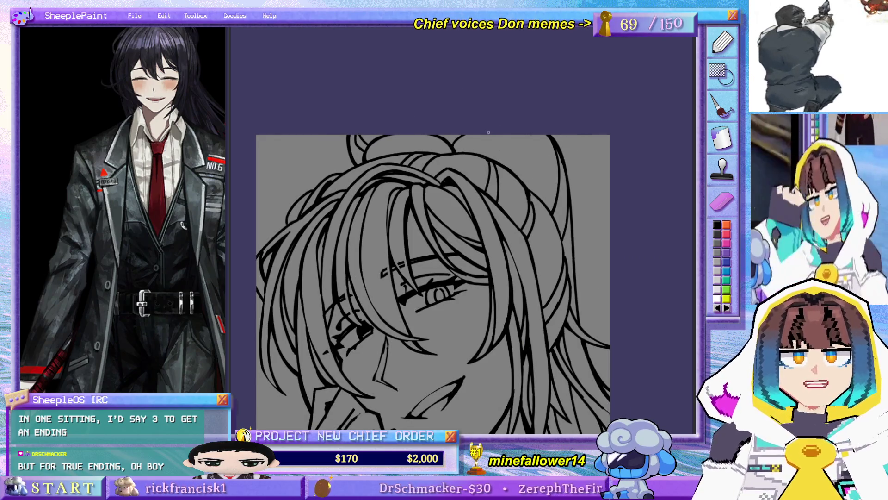
left_click_drag(462, 138, 509, 167)
key("ctrl+z")
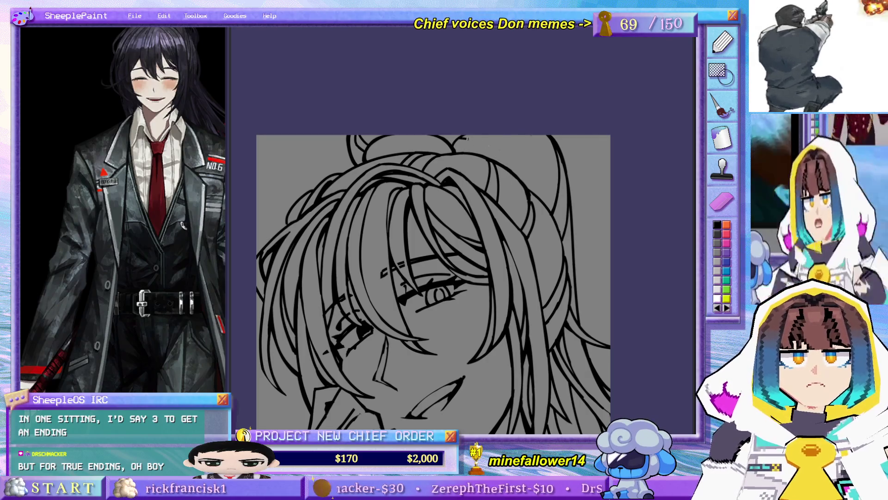
left_click_drag(463, 137, 509, 166)
key("ctrl+z")
left_click_drag(490, 136, 510, 169)
Step: Add a hair strand down from the crown, retrying its curve several times
left_click_drag(518, 136, 557, 193)
key("ctrl+z")
left_click_drag(518, 136, 556, 192)
key("ctrl+z")
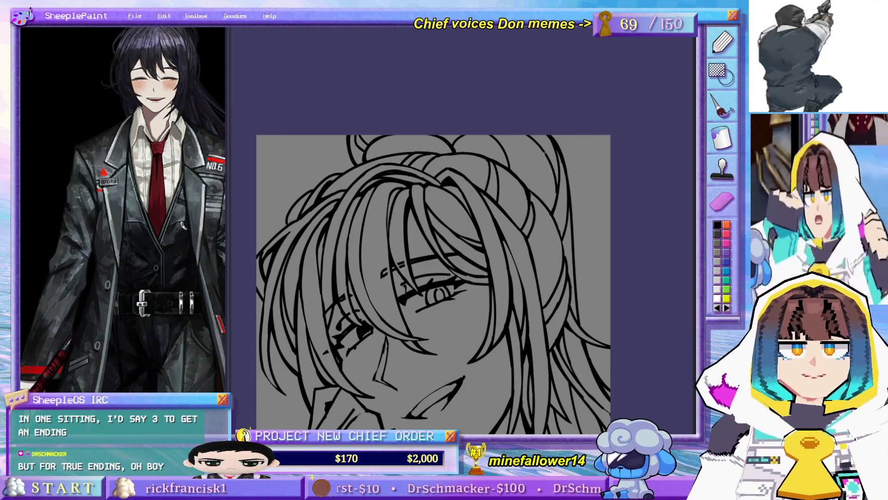
key("ctrl+z")
left_click_drag(537, 135, 558, 171)
key("ctrl+z")
left_click_drag(532, 135, 558, 172)
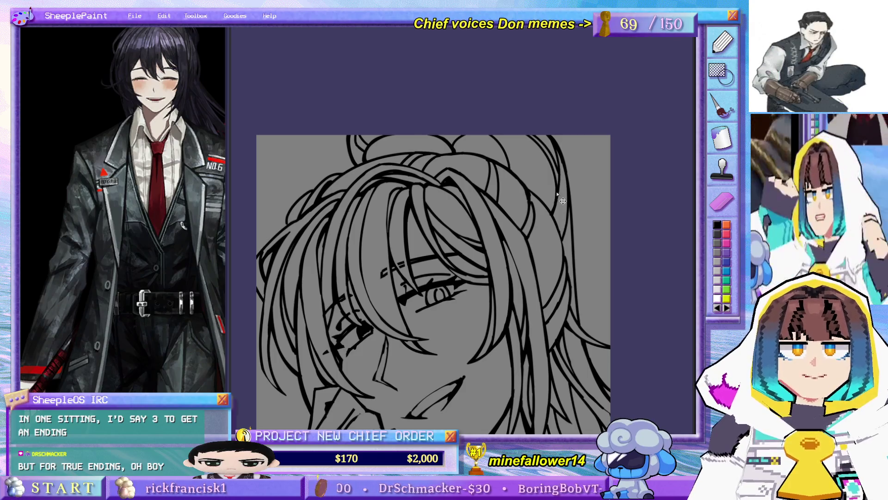
key("ctrl+z")
left_click_drag(519, 135, 526, 169)
key("ctrl+z")
left_click_drag(521, 137, 524, 180)
Step: Draw another thin strand across the top of the hair after a couple of retries
left_click_drag(539, 148, 546, 199)
key("ctrl+z")
left_click_drag(536, 143, 549, 180)
key("ctrl+z")
left_click_drag(536, 143, 546, 201)
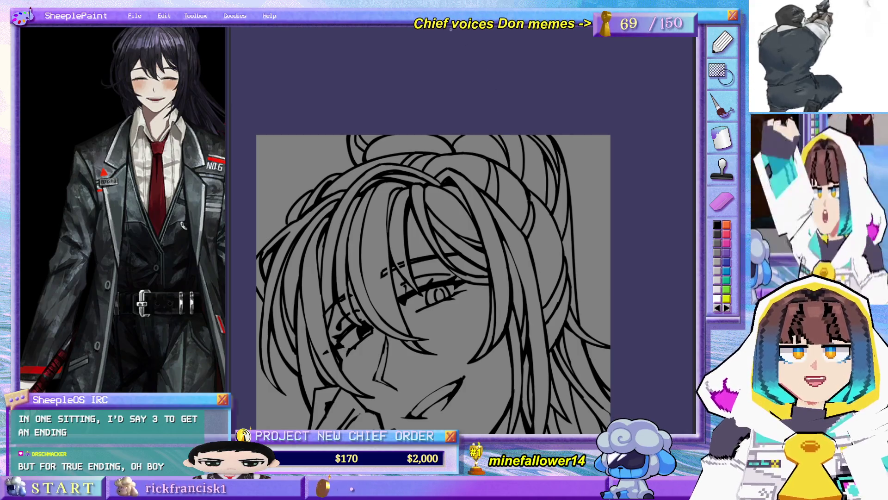
mouse_move(373, 129)
left_mouse_down()
mouse_move(514, 148)
mouse_move(511, 90)
mouse_move(528, 122)
left_mouse_up()
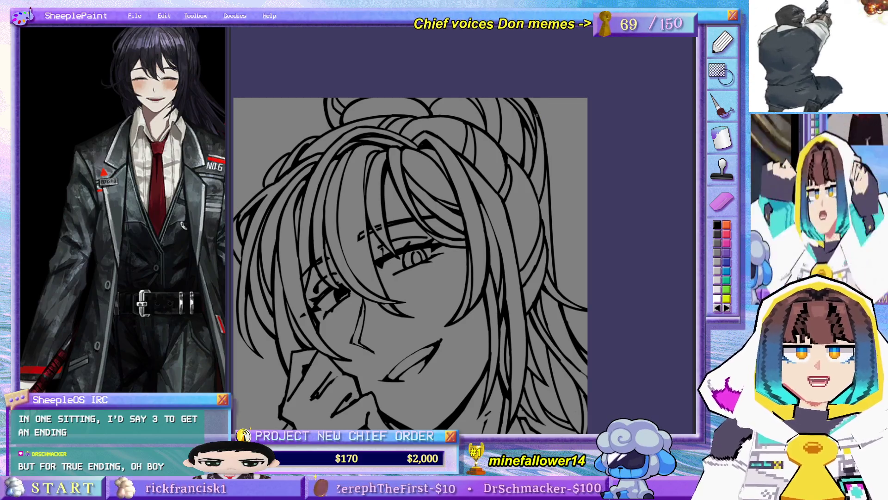
key("m")
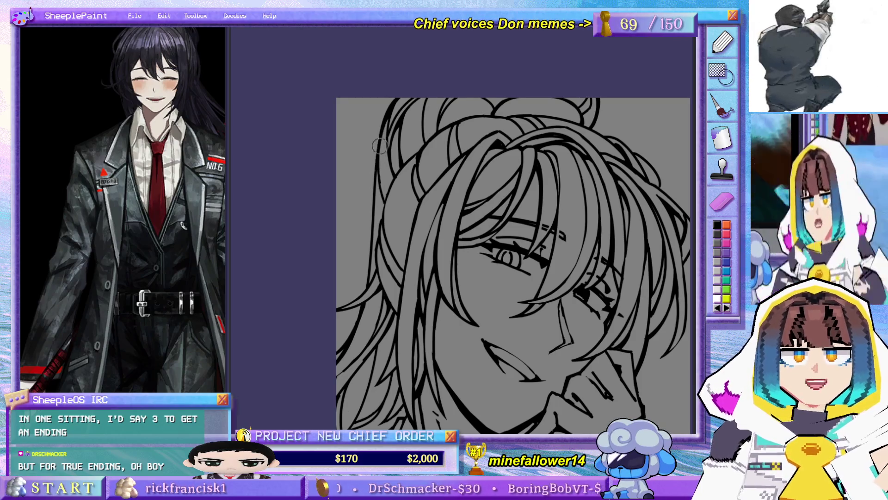
Step: Return the view to normal orientation and pan up over the hair to review the lineart
key("m")
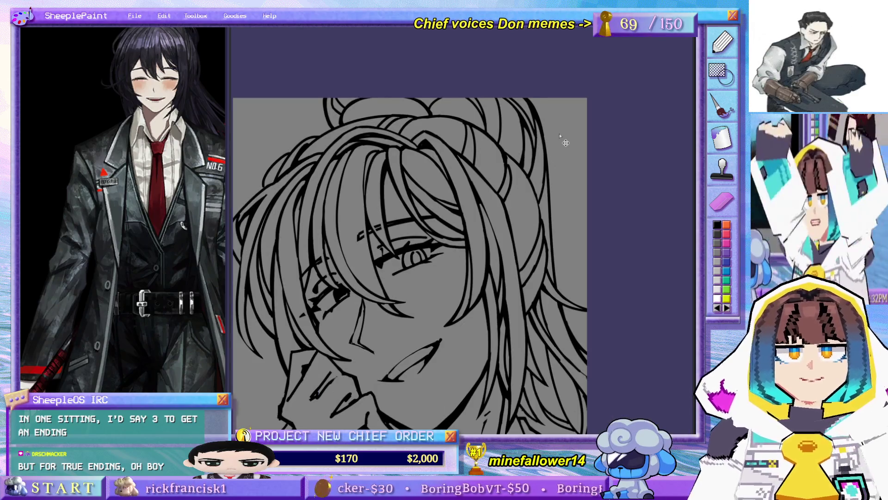
mouse_move(581, 288)
left_mouse_down()
mouse_move(609, 207)
mouse_move(602, 273)
left_mouse_up()
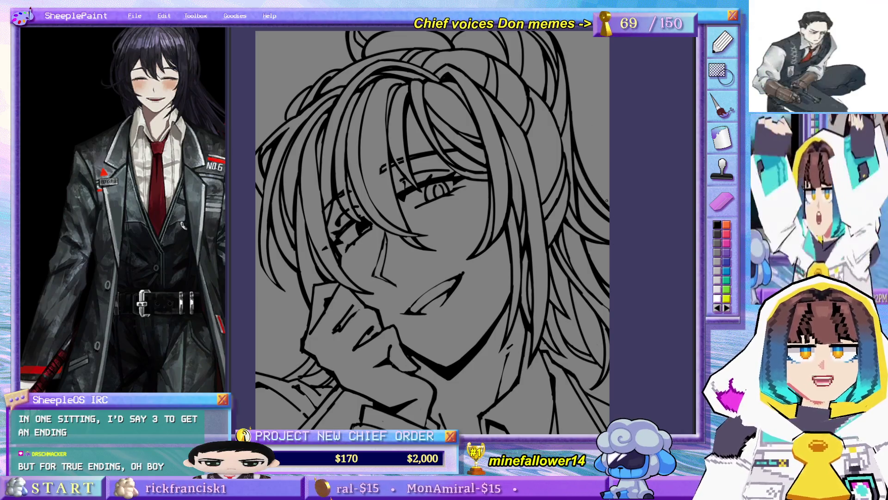
scroll(579, 121, "up", 3)
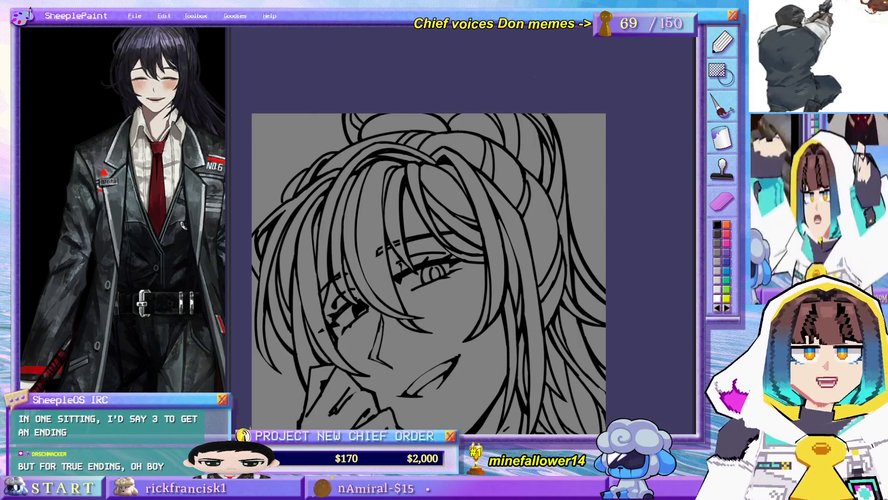
key("h")
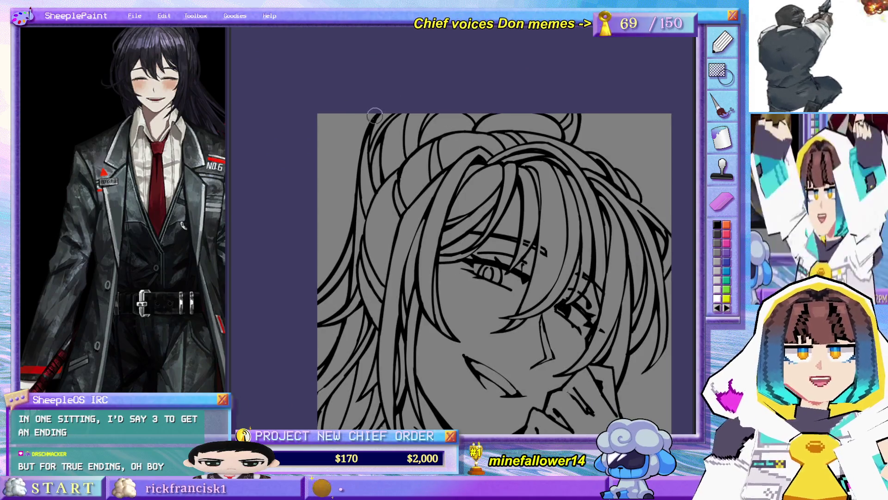
key("h")
left_click_drag(365, 146, 359, 103)
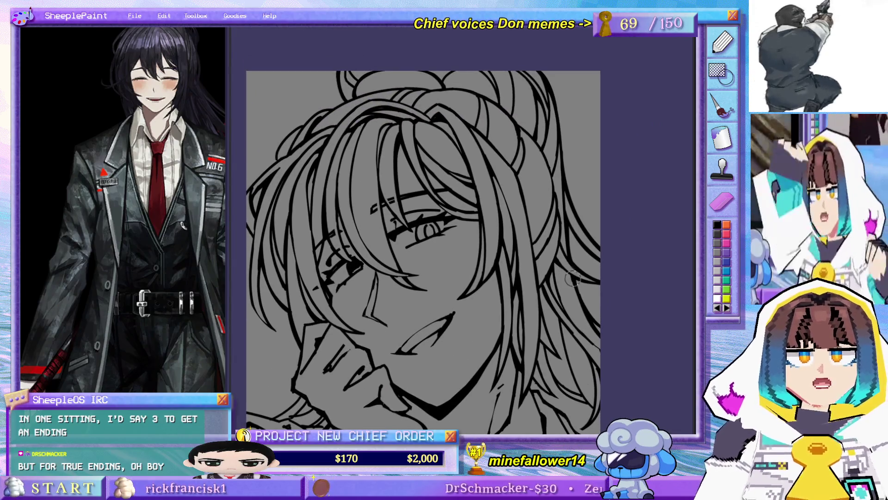
left_click_drag(566, 317, 561, 185)
Step: Pan down over the face and collar and ink a small touch-up on the chin-resting hand
mouse_move(555, 124)
left_mouse_down()
mouse_move(572, 223)
mouse_move(534, 156)
left_mouse_up()
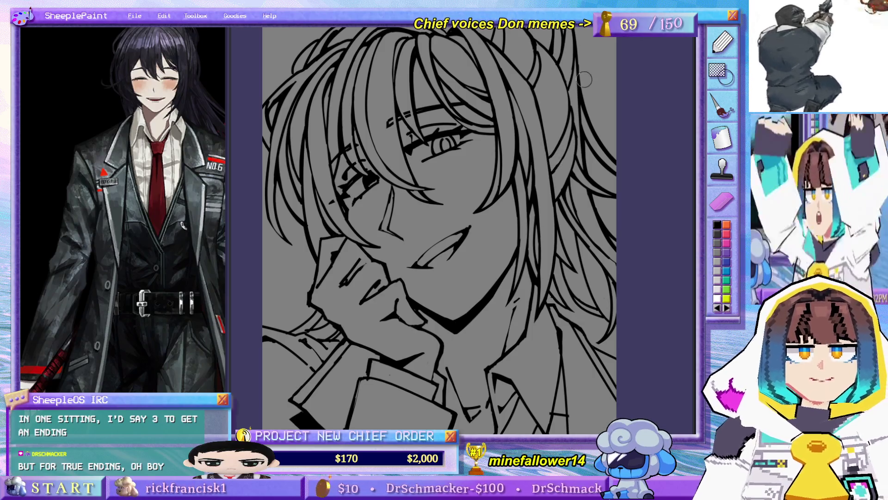
mouse_move(558, 87)
left_mouse_down()
mouse_move(547, 222)
mouse_move(512, 175)
left_mouse_up()
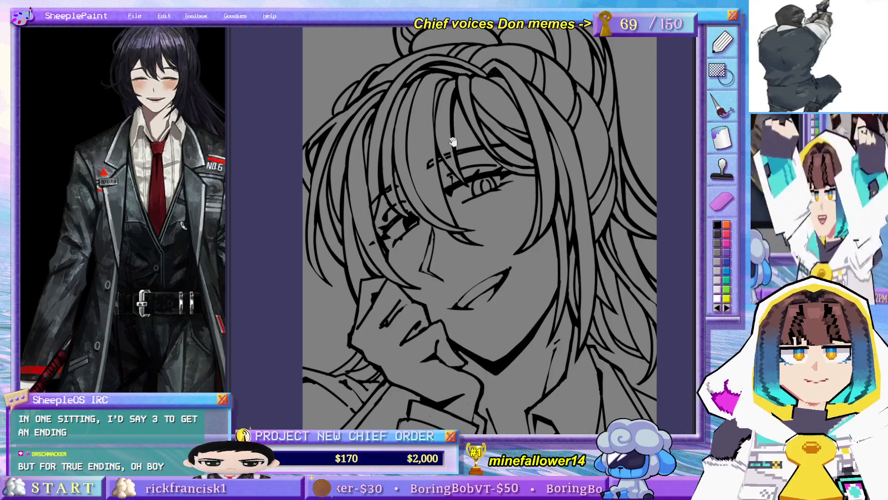
left_click_drag(453, 141, 456, 193)
mouse_move(511, 254)
left_mouse_down()
mouse_move(485, 149)
mouse_move(516, 227)
left_mouse_up()
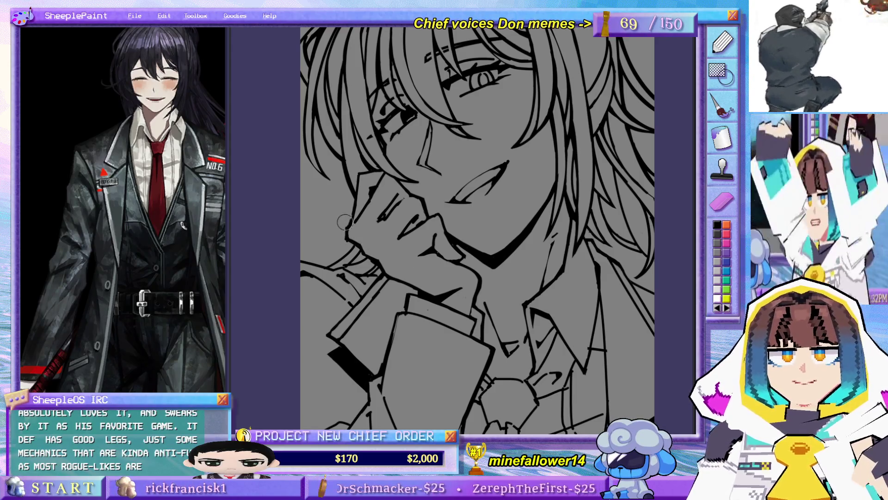
mouse_move(350, 238)
left_mouse_down()
mouse_move(362, 288)
mouse_move(355, 302)
left_mouse_up()
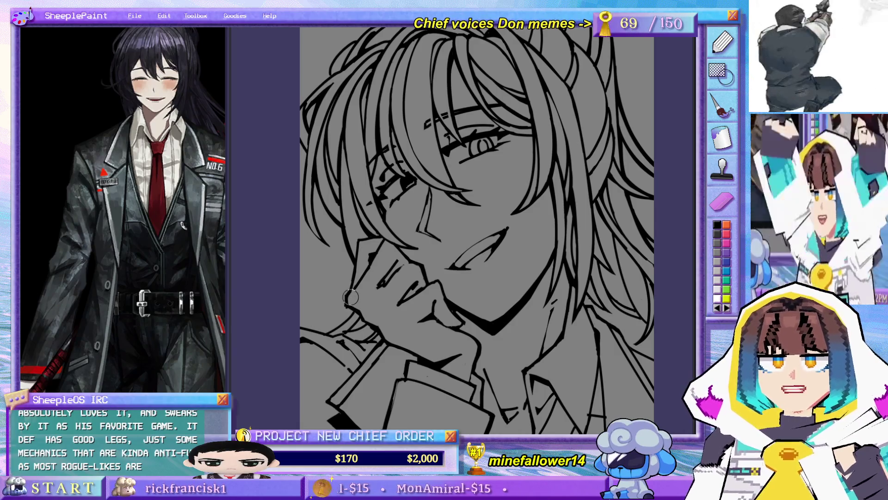
left_click_drag(350, 299, 345, 294)
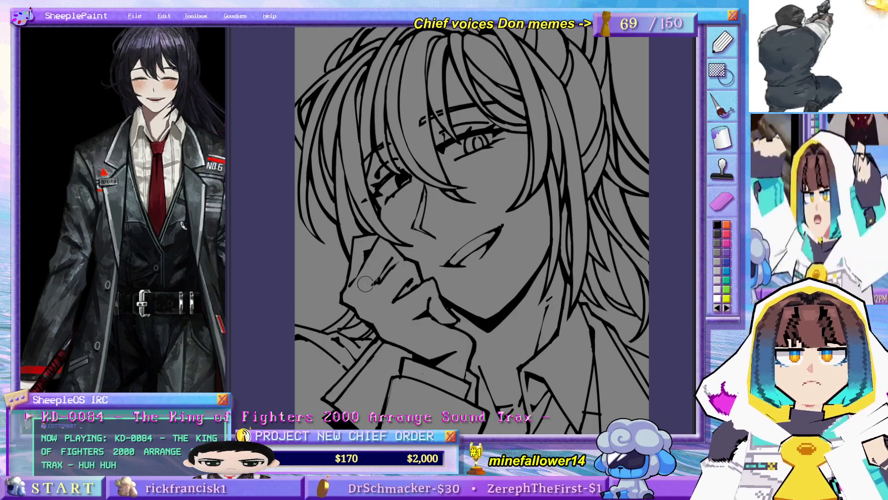
left_click_drag(383, 275, 377, 280)
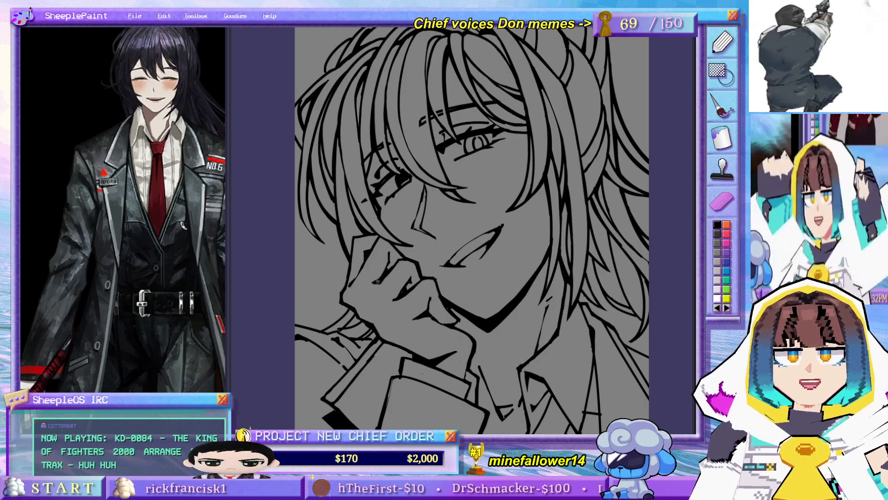
Step: Zoom in on the hand and chin, flip the canvas horizontally to check it, then fit the drawing in view
left_click_drag(400, 249, 388, 259)
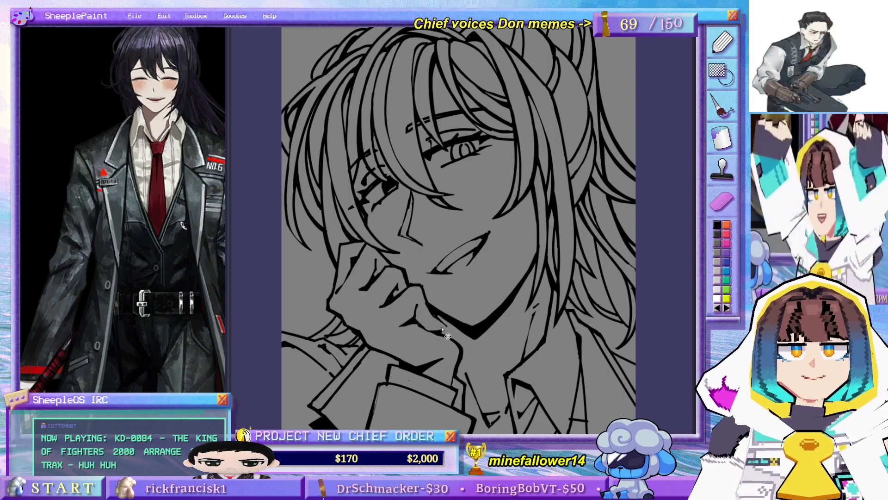
mouse_move(430, 301)
left_mouse_down()
mouse_move(497, 300)
mouse_move(526, 315)
mouse_move(649, 308)
left_mouse_up()
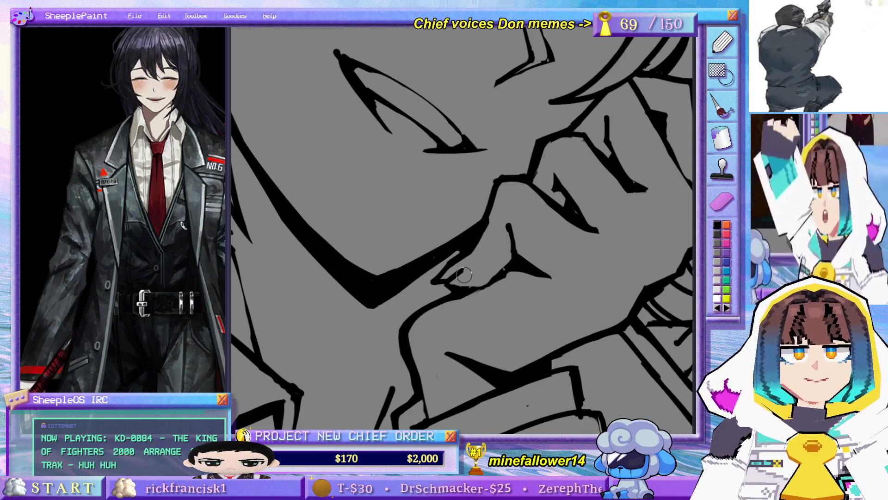
scroll(525, 200, "down", 5)
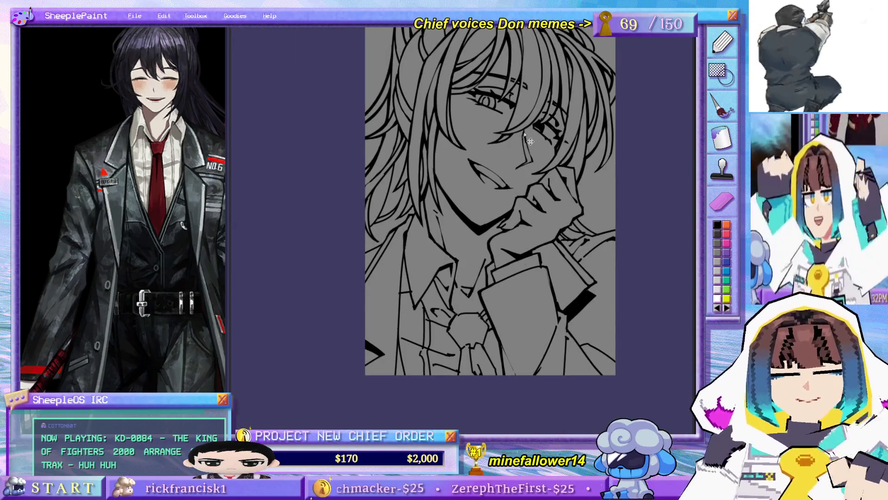
key("h")
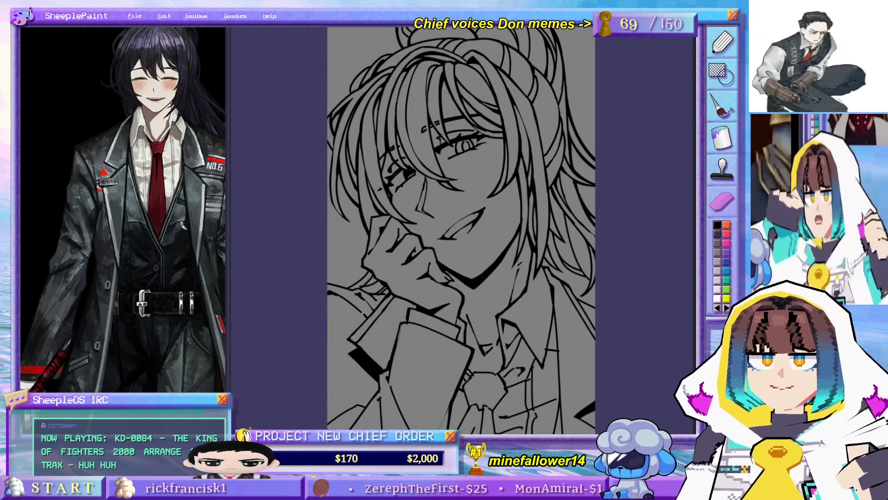
scroll(422, 203, "up", 5)
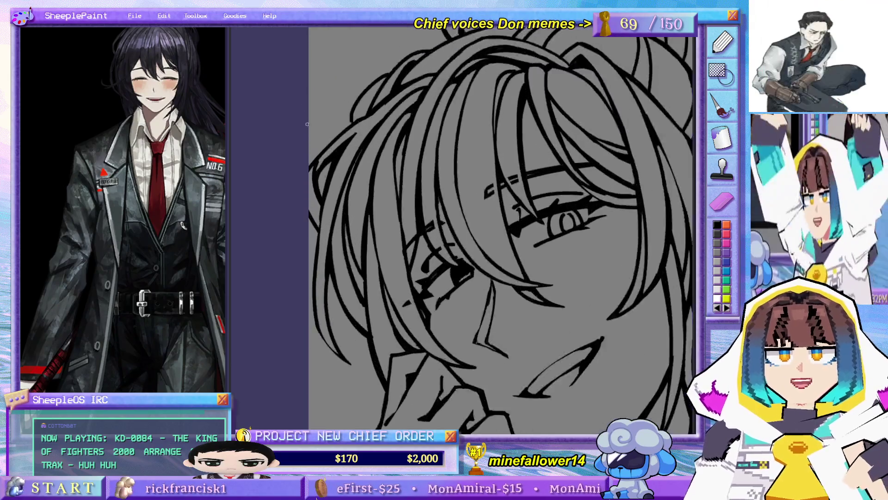
scroll(341, 155, "up", 2)
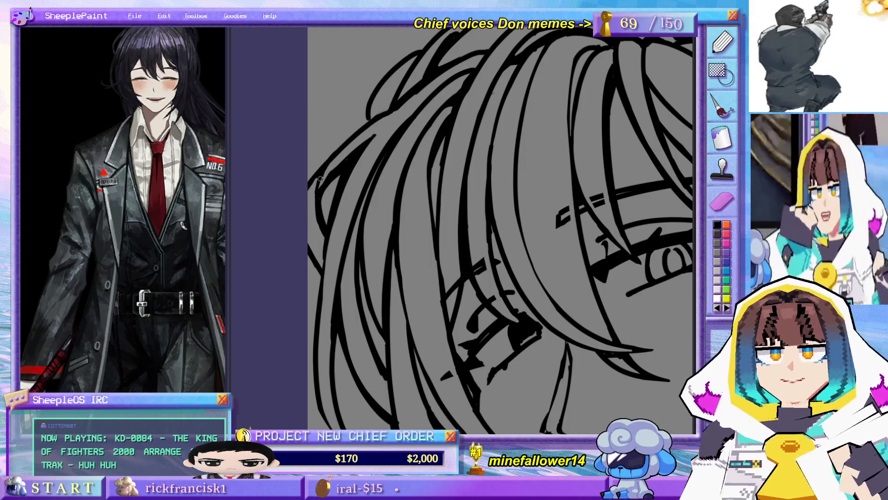
key("ctrl+0")
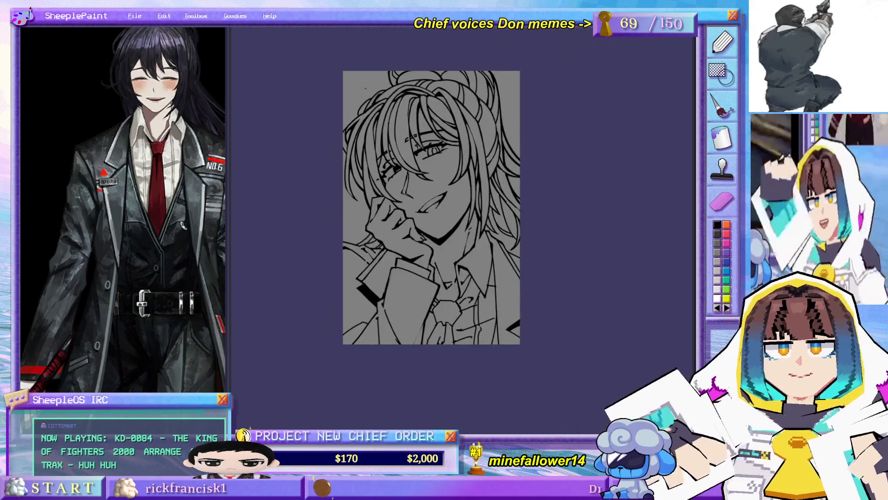
scroll(380, 117, "up", 5)
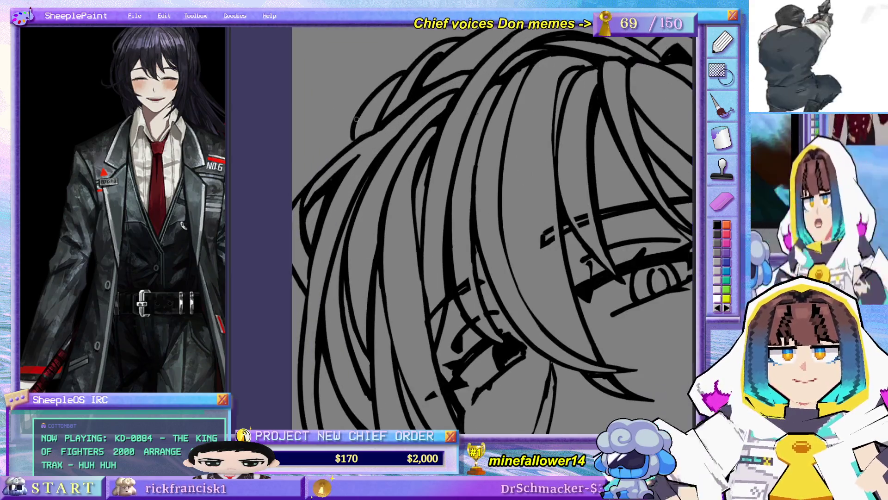
Step: Draw a thin strand line along the hair's upper left edge, redoing it once after an undo
scroll(351, 142, "down", 5)
left_click_drag(388, 22, 388, 89)
scroll(374, 92, "up", 5)
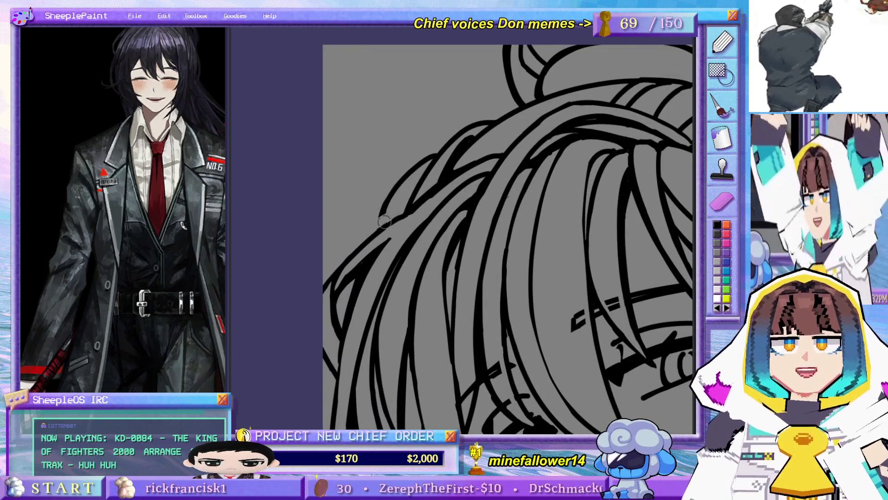
left_click_drag(397, 182, 382, 208)
key("ctrl+z")
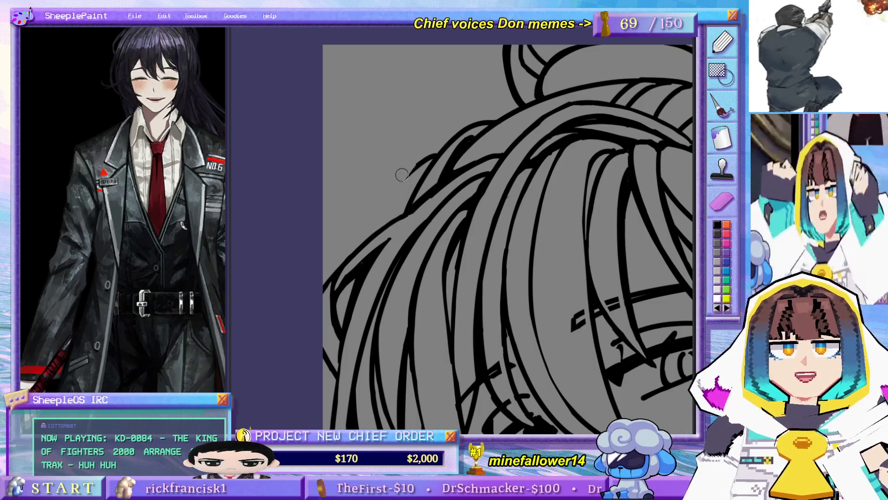
left_click_drag(406, 180, 433, 153)
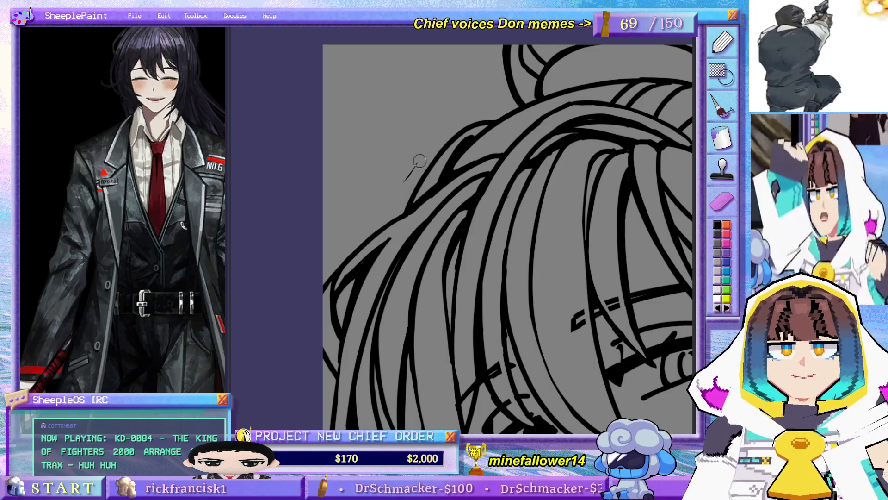
Step: Zoom in and out repeatedly to inspect the new strand against the hair
scroll(419, 151, "down", 5)
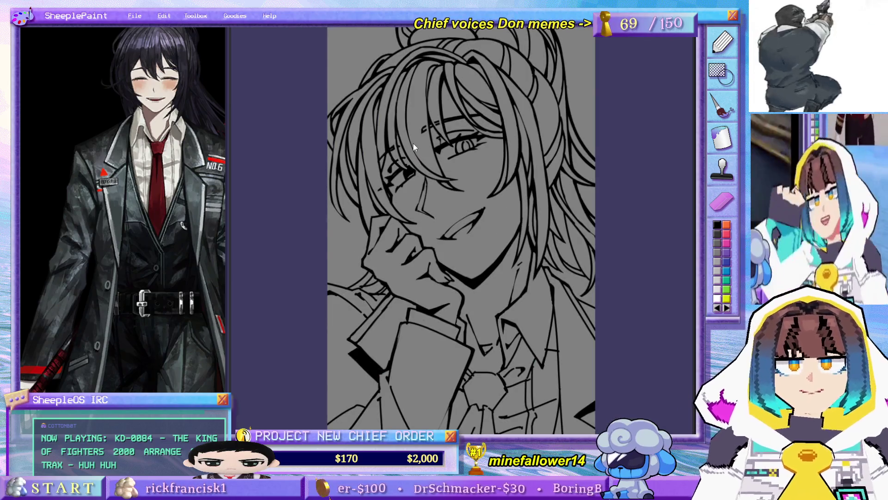
scroll(374, 91, "up", 5)
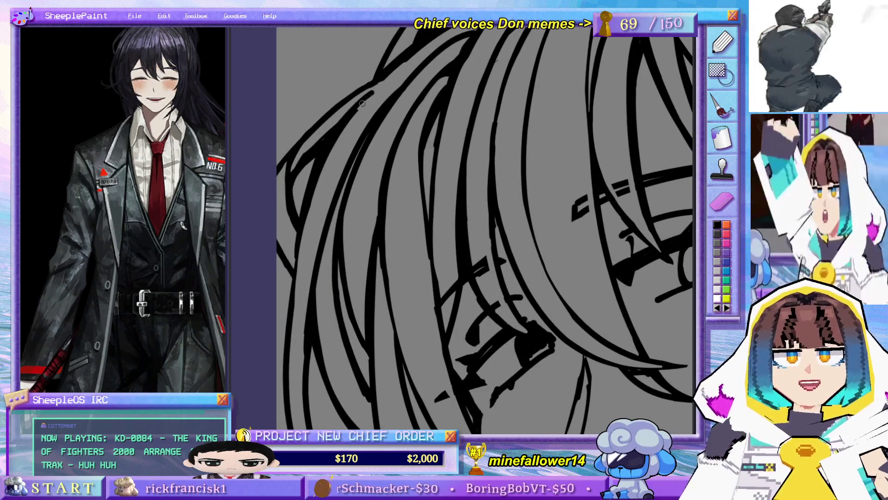
scroll(383, 85, "down", 5)
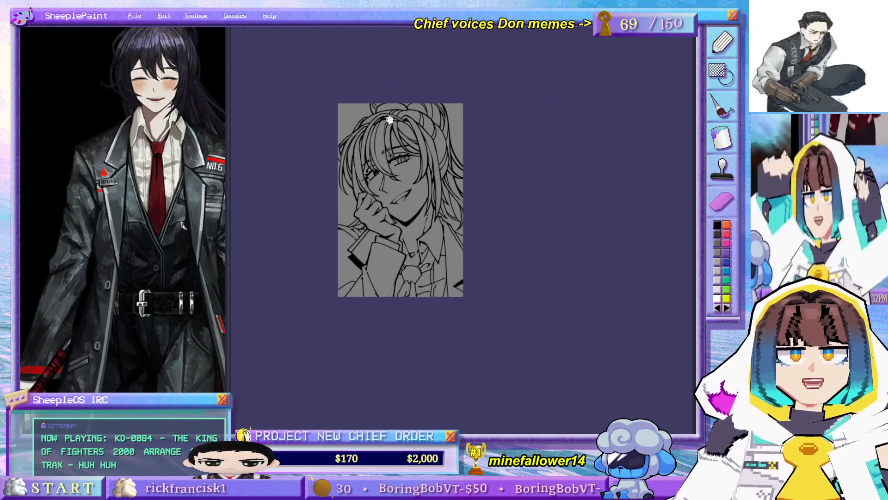
scroll(365, 159, "up", 5)
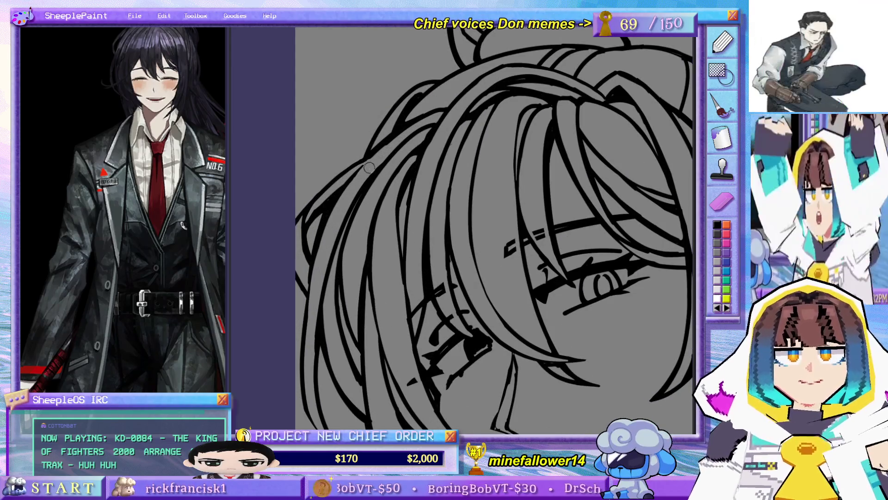
scroll(368, 166, "down", 5)
scroll(393, 167, "up", 2)
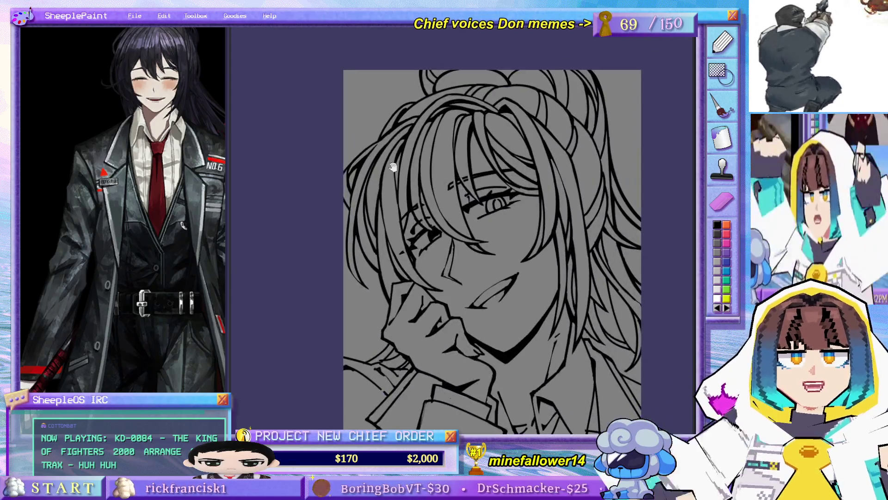
scroll(328, 175, "up", 3)
scroll(328, 176, "up", 1)
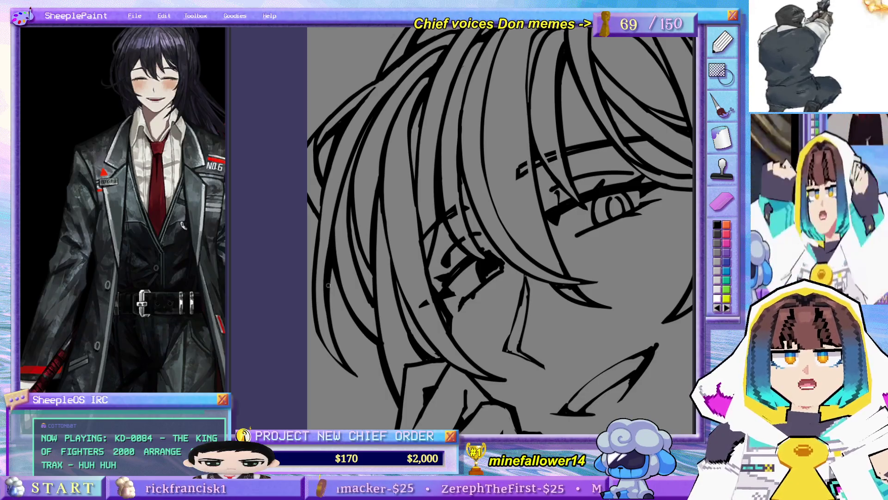
scroll(348, 279, "down", 4)
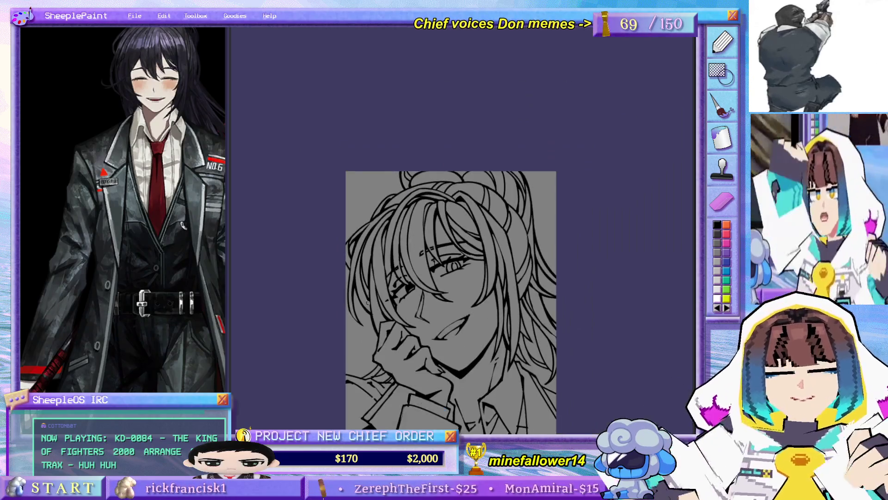
scroll(367, 304, "up", 1)
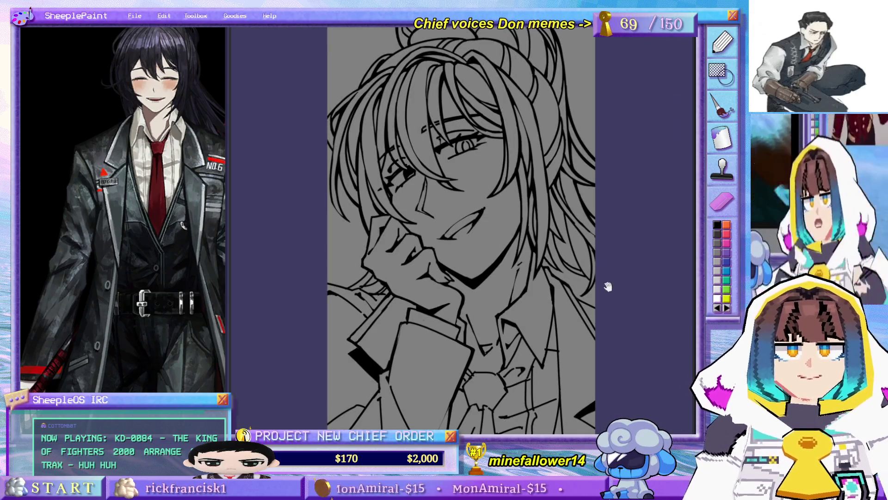
Step: Add a short ink stroke near the chin, then fit and re-centre the drawing to review it
left_click_drag(607, 287, 591, 248)
scroll(329, 243, "up", 3)
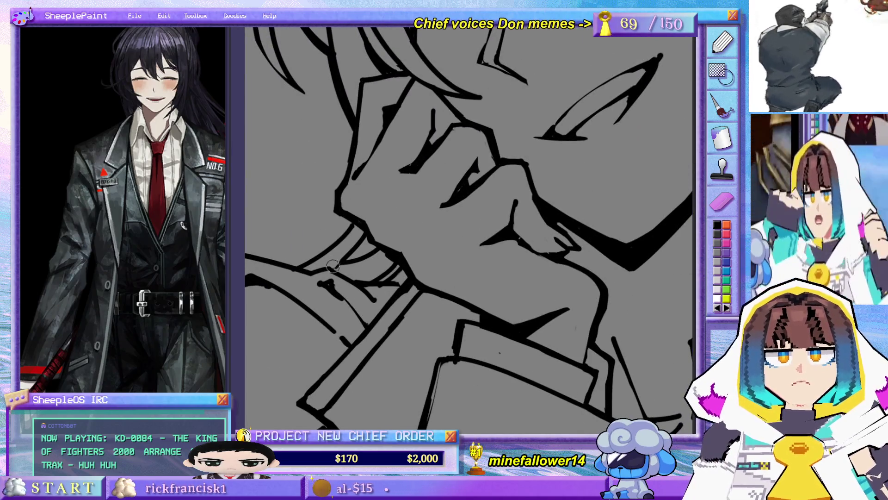
left_click_drag(347, 259, 377, 247)
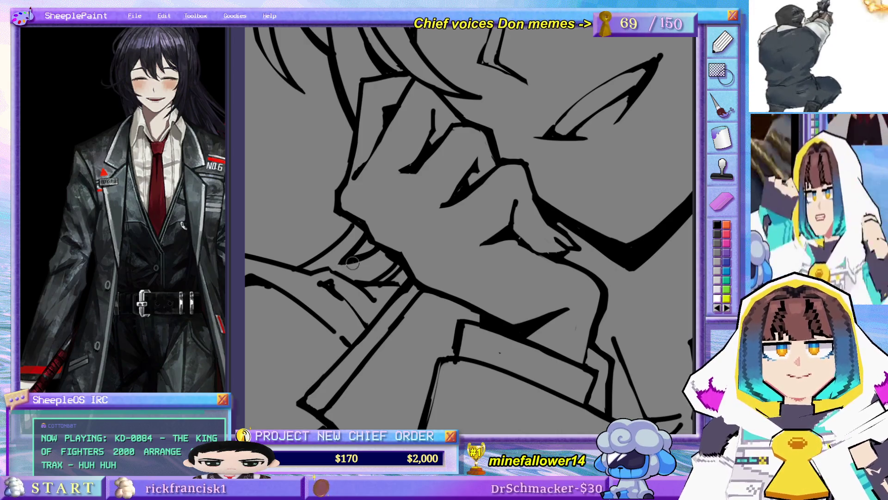
key("ctrl+0")
left_click_drag(429, 198, 433, 225)
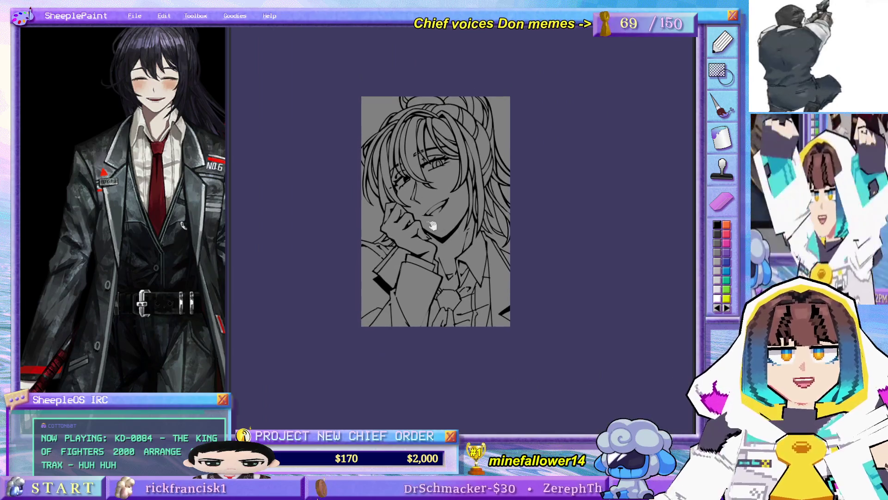
scroll(433, 225, "up", 5)
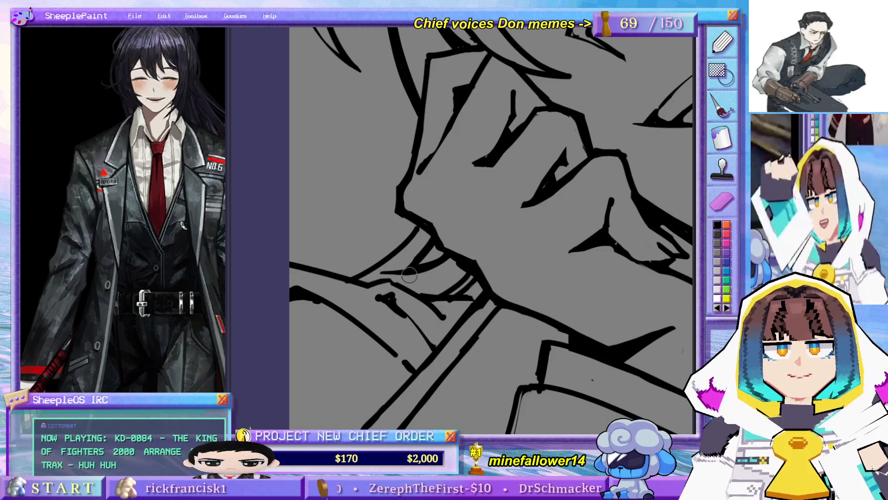
scroll(409, 276, "down", 3)
scroll(365, 283, "up", 5)
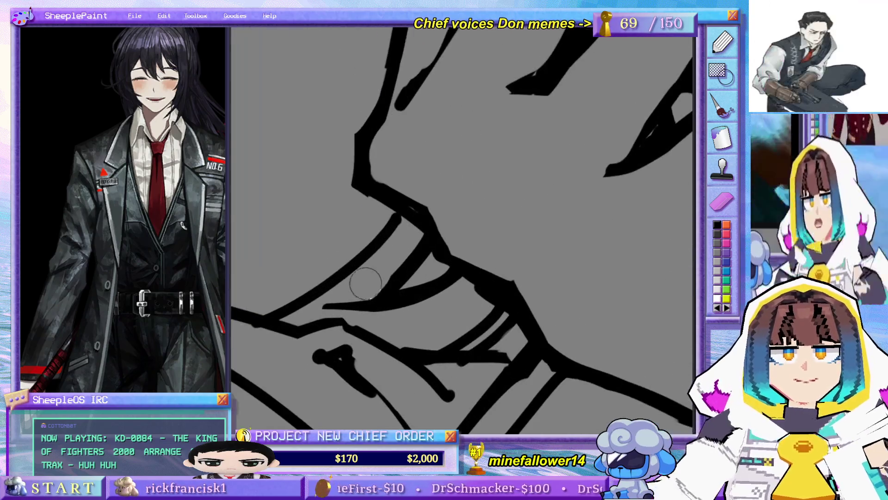
scroll(409, 280, "down", 5)
scroll(428, 247, "up", 5)
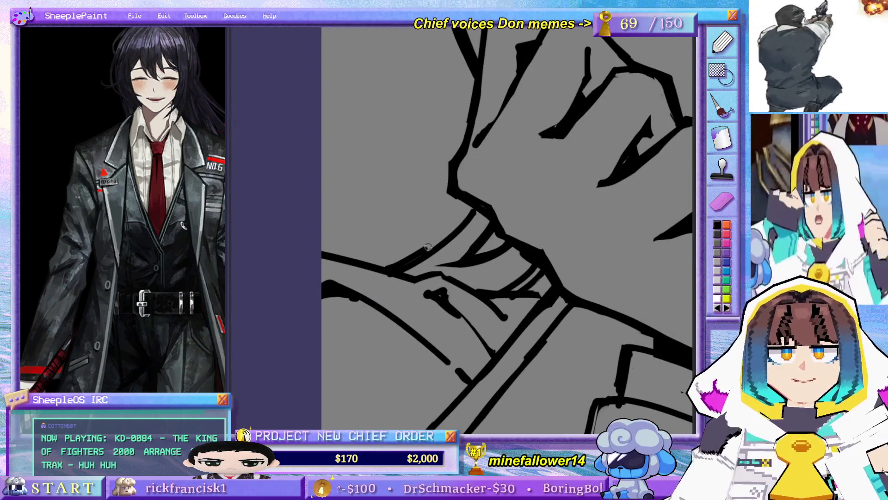
Step: Replace the chin line under the hand with a thicker black stroke after two undone attempts
key("ctrl+z")
left_click_drag(472, 201, 398, 263)
key("ctrl+z")
left_click_drag(470, 205, 383, 272)
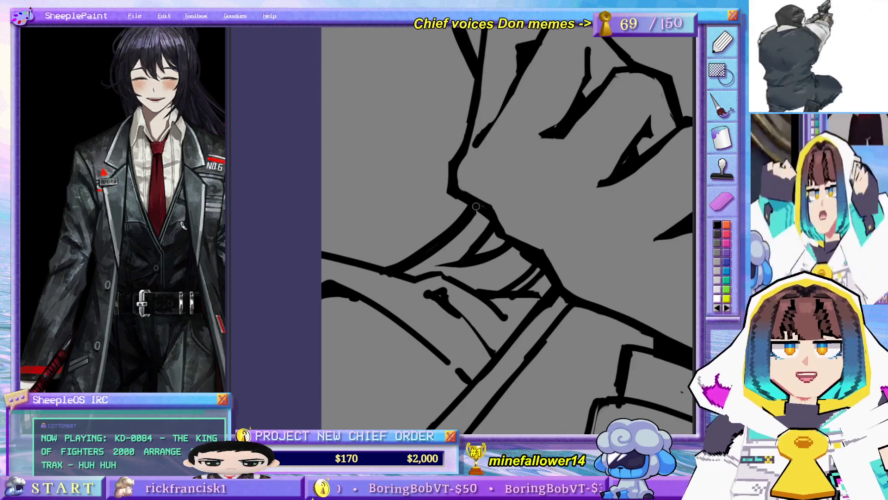
scroll(481, 194, "down", 5)
mouse_move(539, 295)
left_mouse_down()
mouse_move(513, 259)
mouse_move(528, 292)
left_mouse_up()
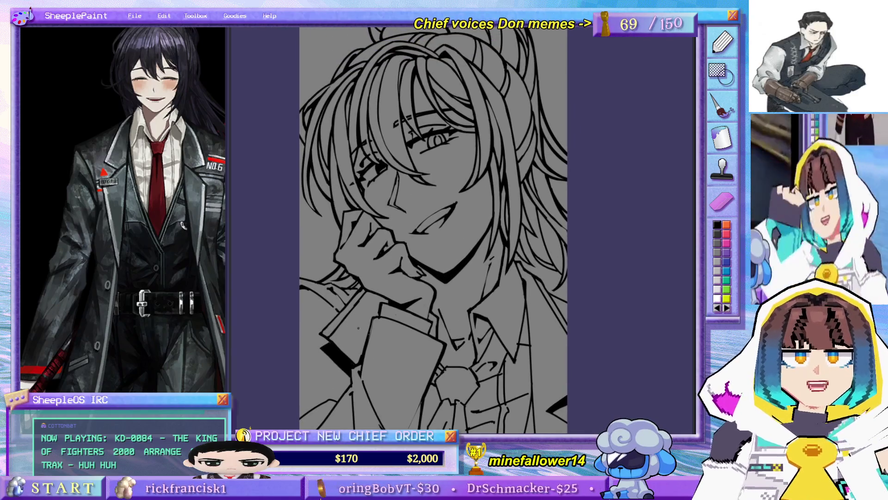
left_click_drag(370, 332, 421, 353)
key("ctrl+z")
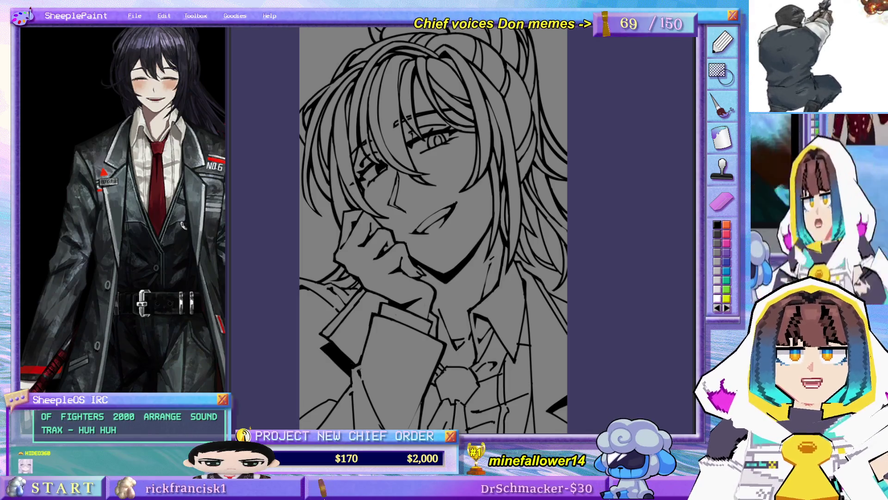
scroll(398, 337, "down", 2)
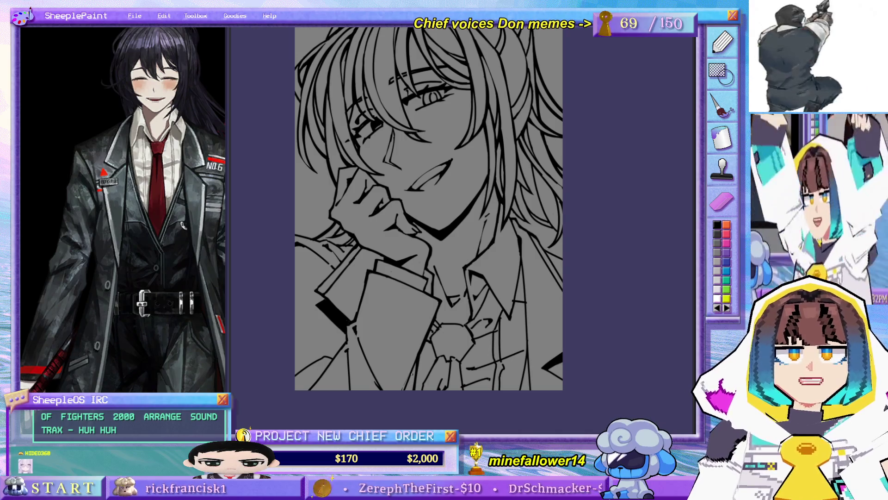
scroll(403, 363, "up", 2)
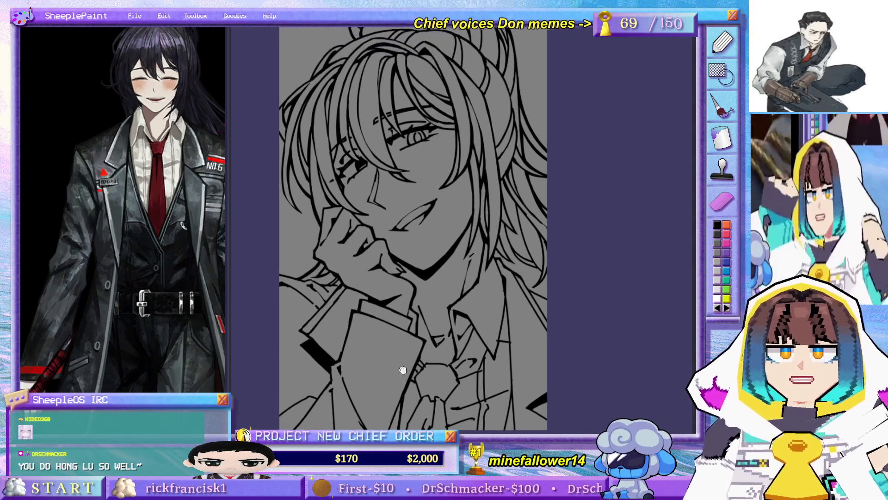
scroll(352, 327, "left", 2)
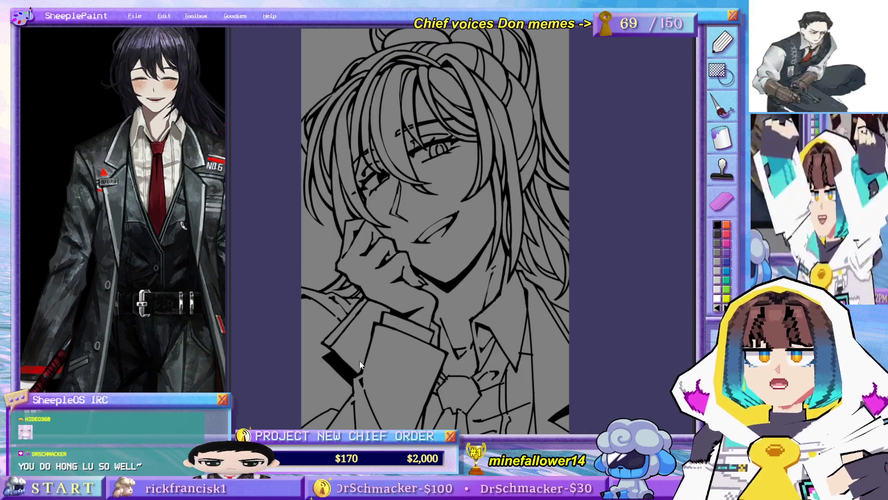
scroll(398, 370, "up", 3)
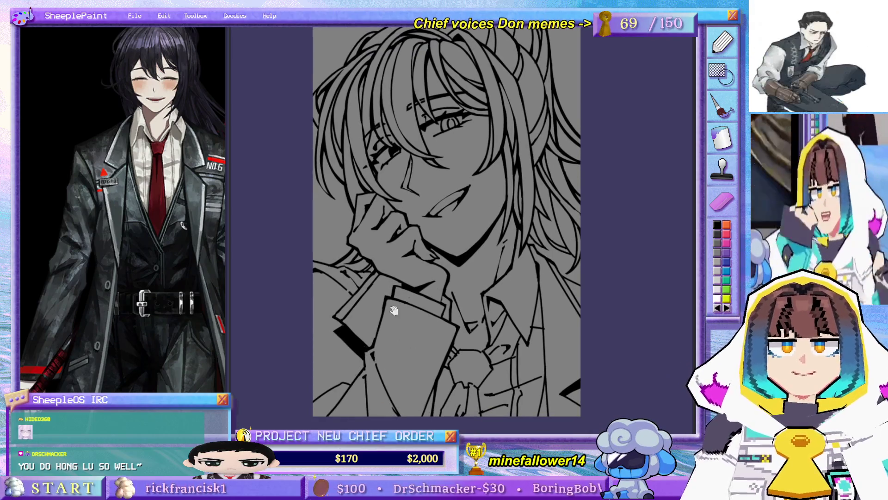
scroll(374, 170, "up", 2)
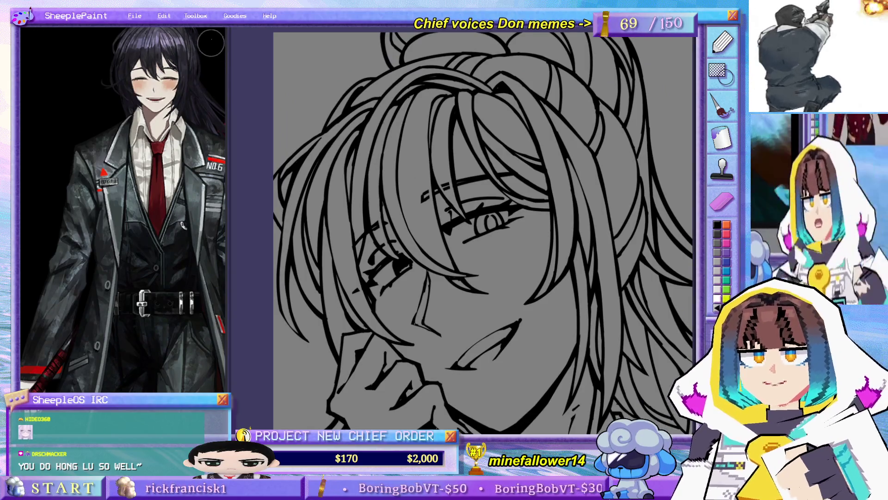
left_click(211, 28)
Step: Zoom out and shift the reference image to frame the character's head, ponytail and upper body
scroll(211, 29, "down", 4)
left_click_drag(384, 231, 416, 208)
scroll(416, 208, "down", 3)
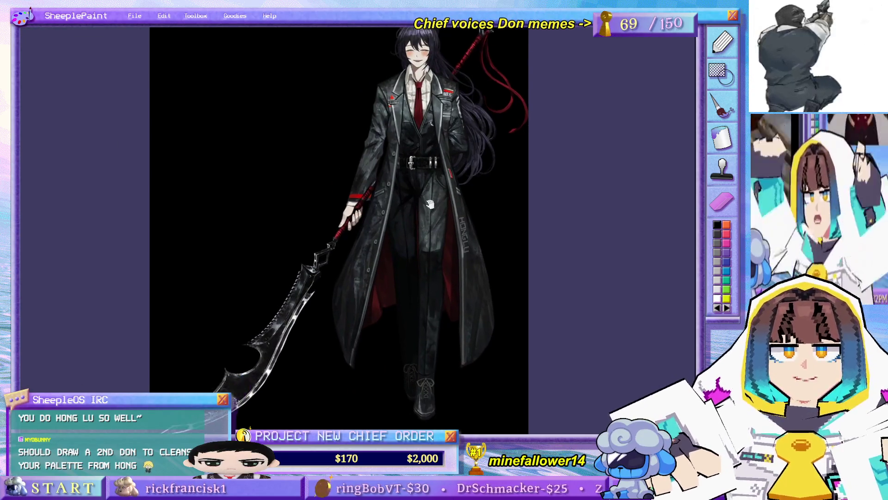
left_click_drag(434, 218, 418, 210)
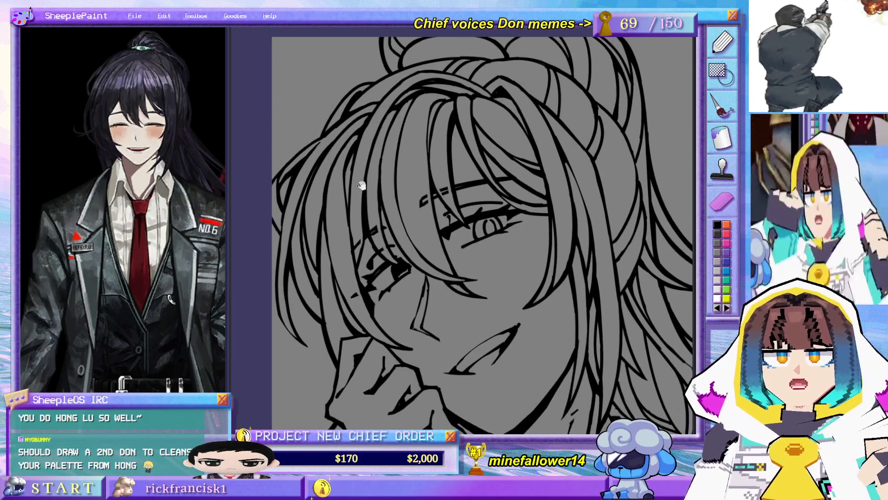
mouse_move(347, 365)
left_mouse_down()
mouse_move(384, 196)
mouse_move(398, 321)
left_mouse_up()
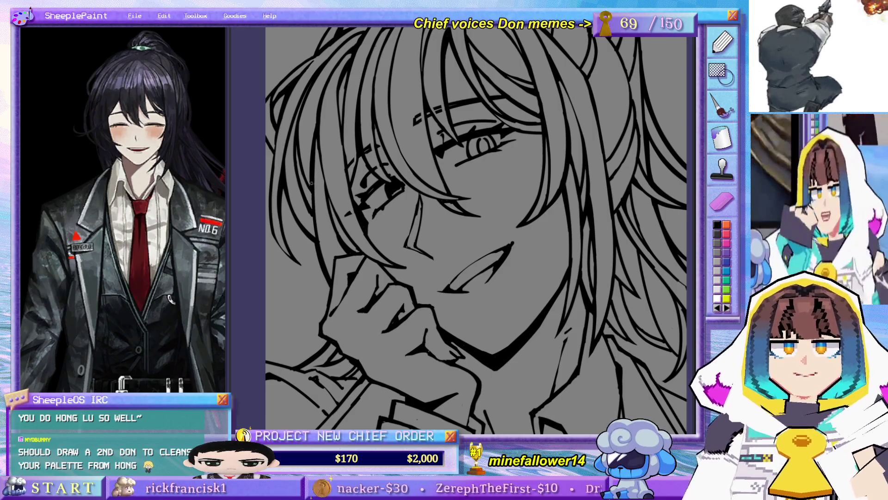
scroll(332, 124, "up", 2)
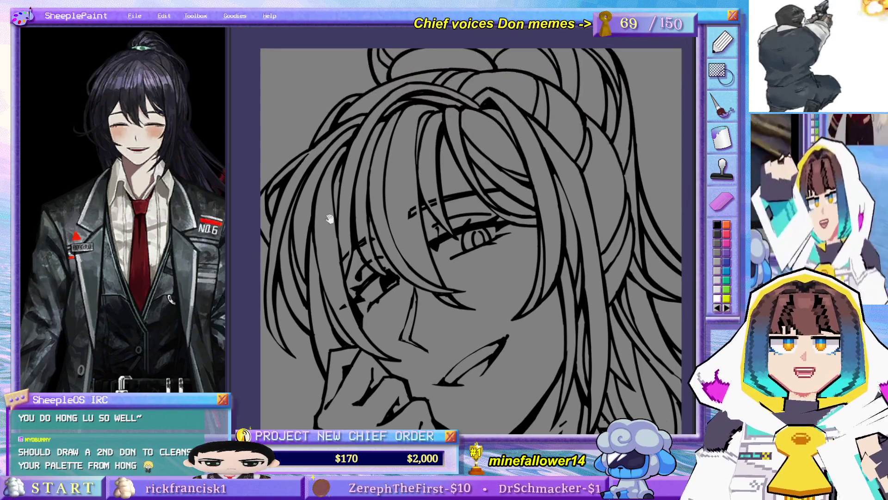
scroll(321, 234, "up", 1)
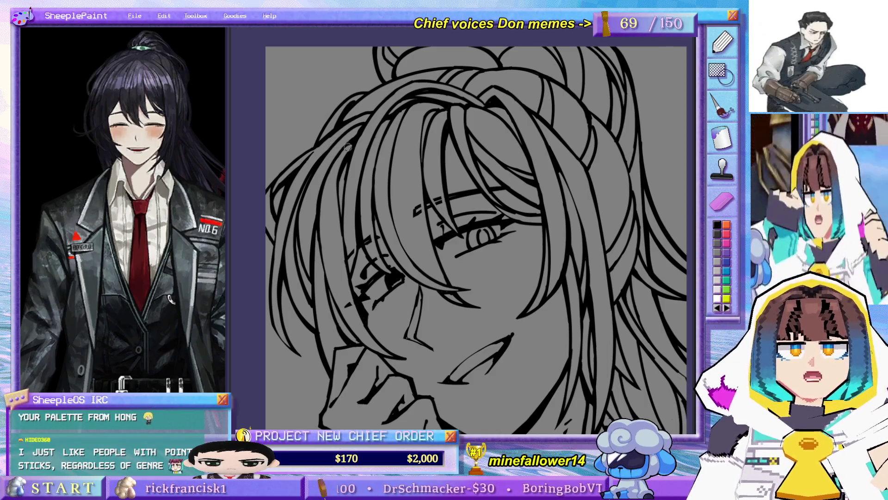
scroll(441, 185, "down", 6)
scroll(442, 185, "up", 2)
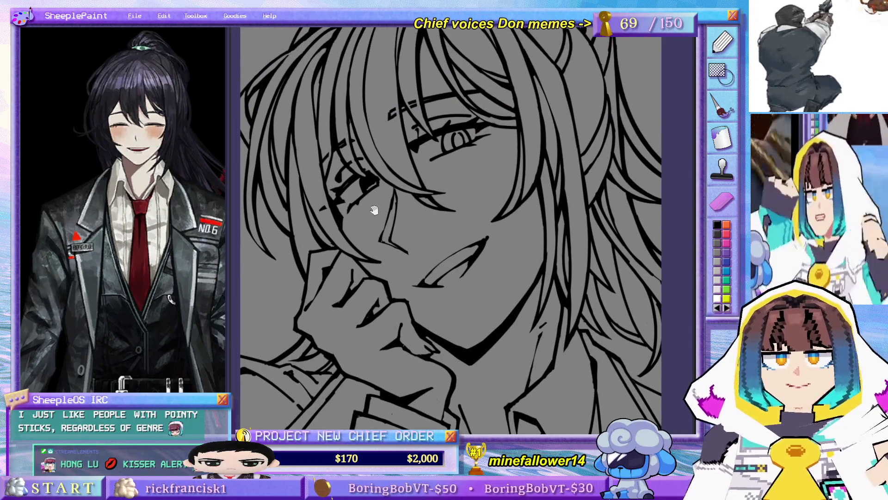
scroll(371, 203, "up", 2)
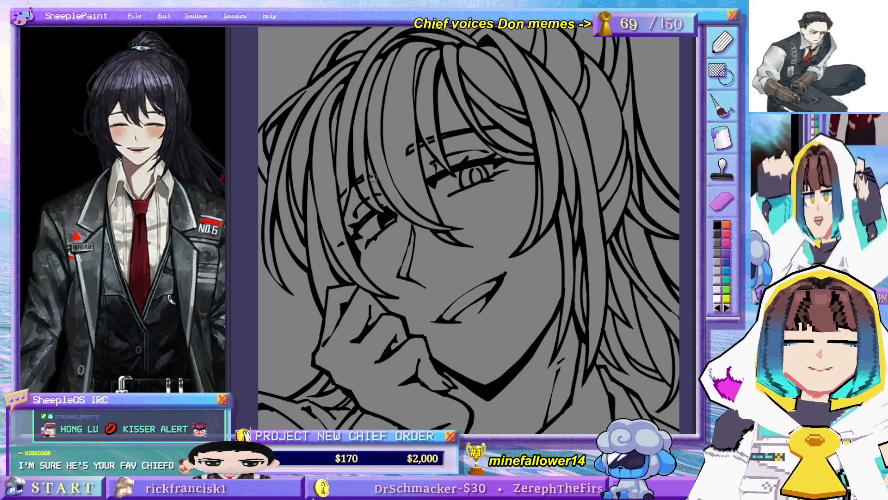
scroll(496, 155, "down", 3)
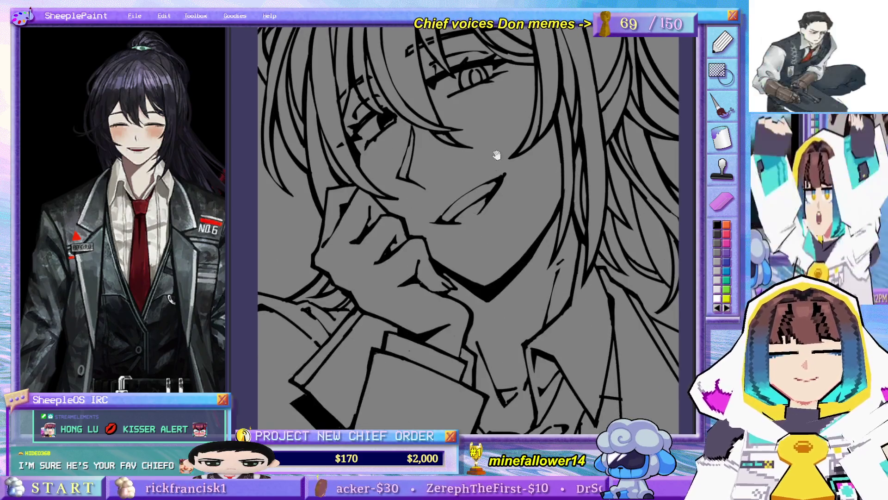
scroll(496, 155, "up", 2)
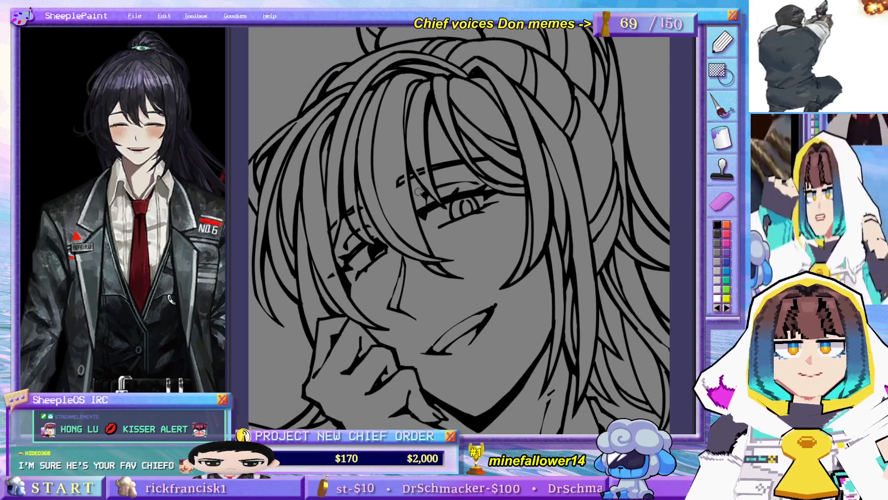
scroll(478, 185, "down", 2)
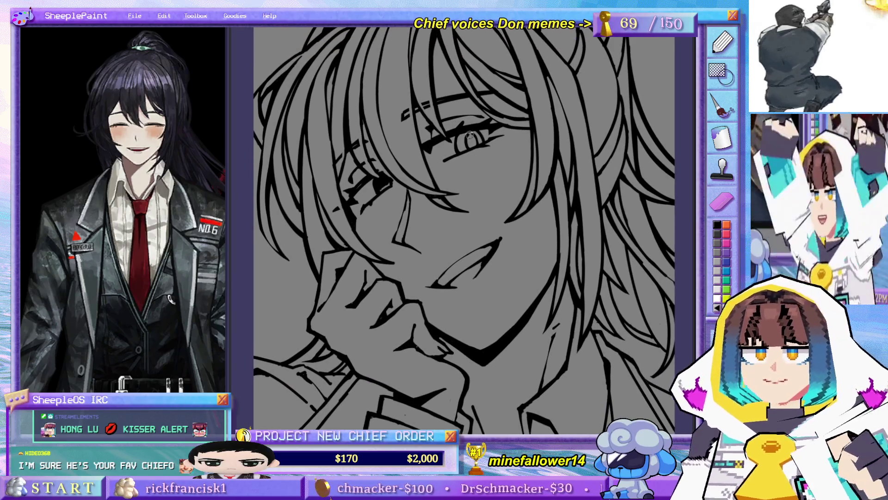
scroll(450, 178, "up", 1)
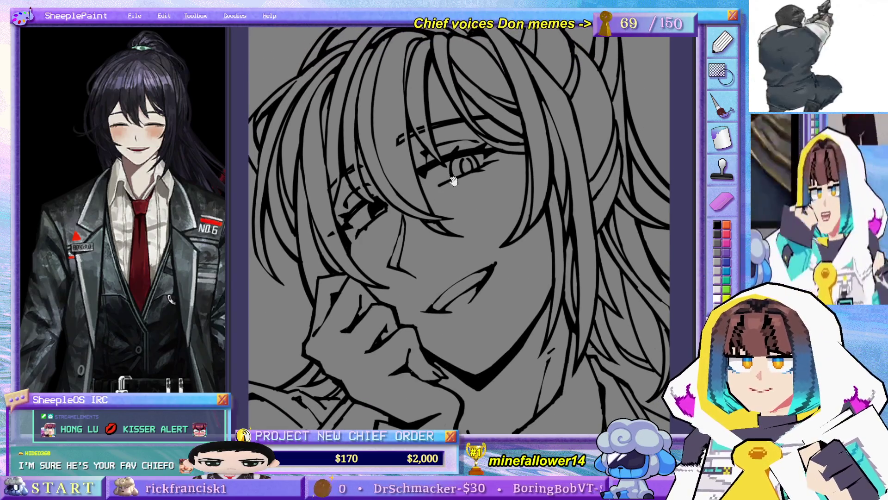
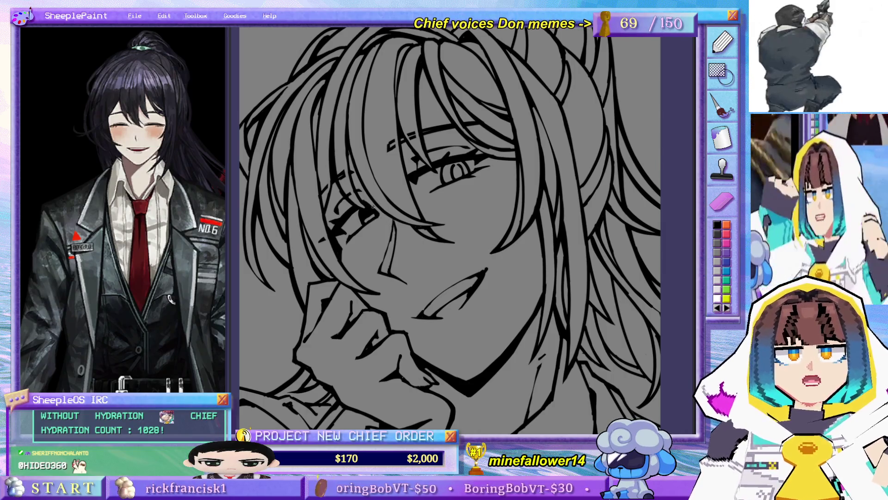
Step: Pan and zoom around the man's face, hair and chin to inspect the drawing
mouse_move(418, 198)
left_mouse_down()
mouse_move(500, 232)
mouse_move(512, 190)
mouse_move(484, 216)
left_mouse_up()
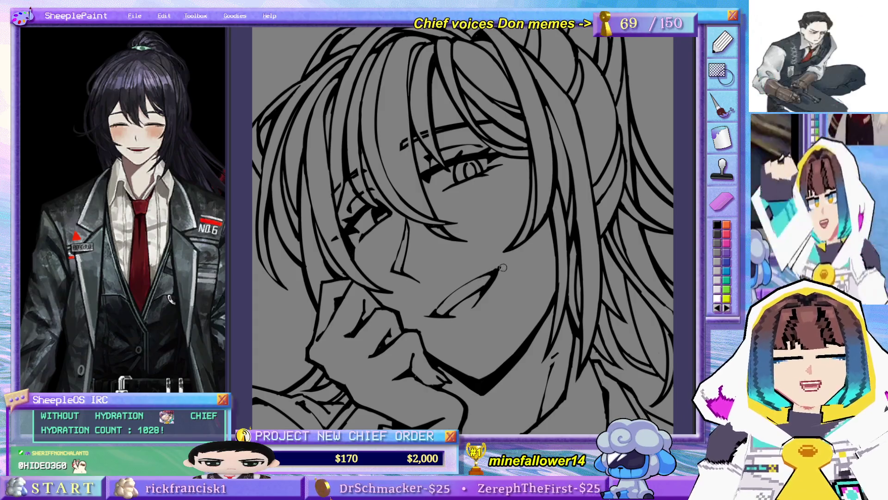
scroll(489, 270, "down", 2)
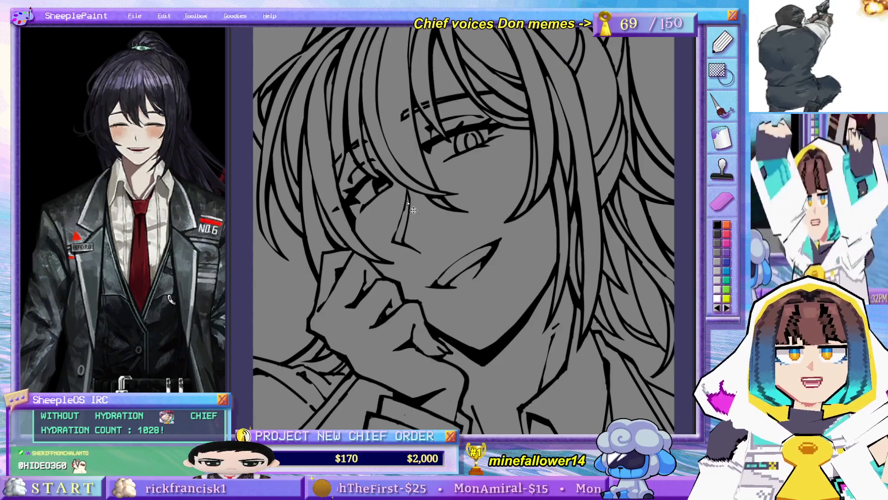
scroll(409, 185, "up", 4)
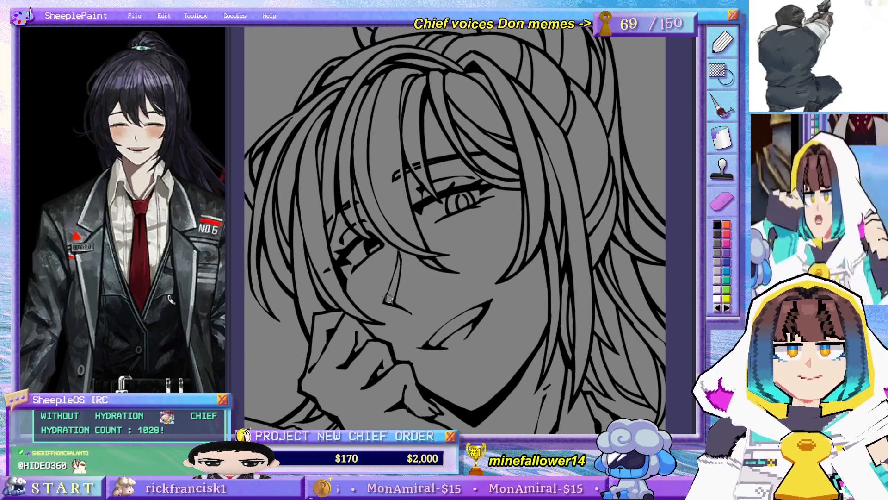
scroll(478, 238, "down", 1)
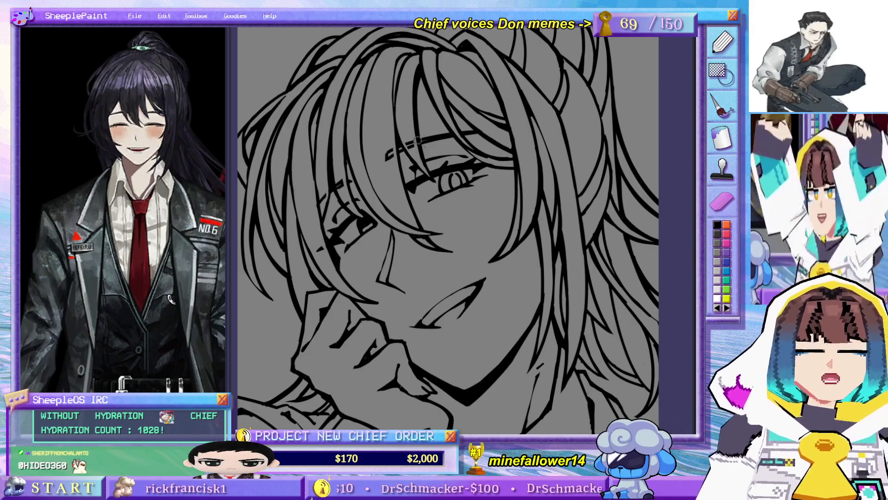
scroll(432, 190, "down", 2)
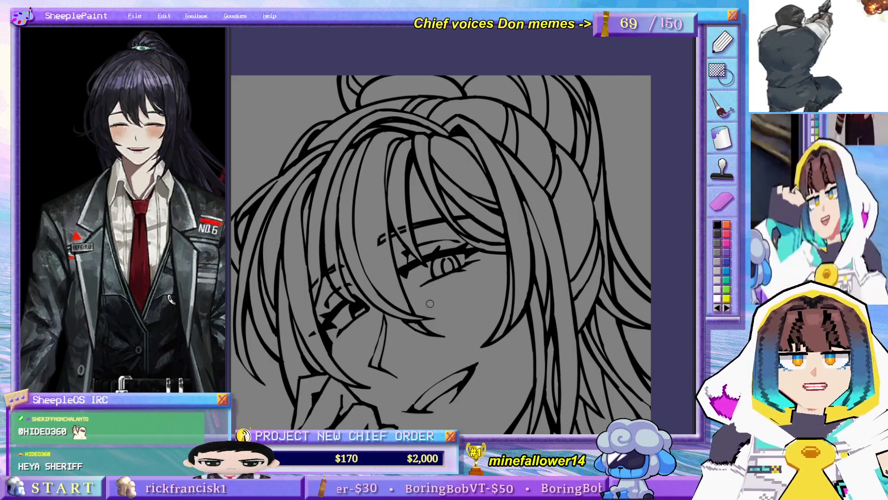
mouse_move(421, 311)
left_mouse_down()
mouse_move(440, 258)
mouse_move(426, 158)
left_mouse_up()
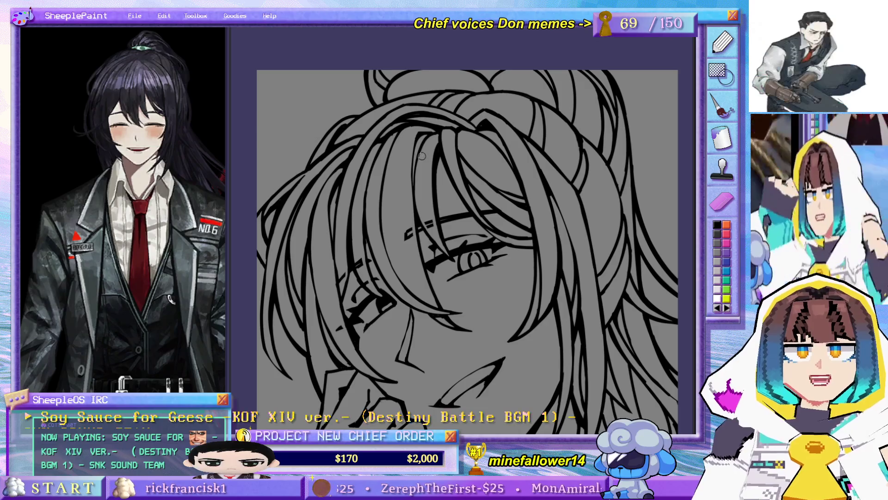
left_click_drag(476, 305, 461, 276)
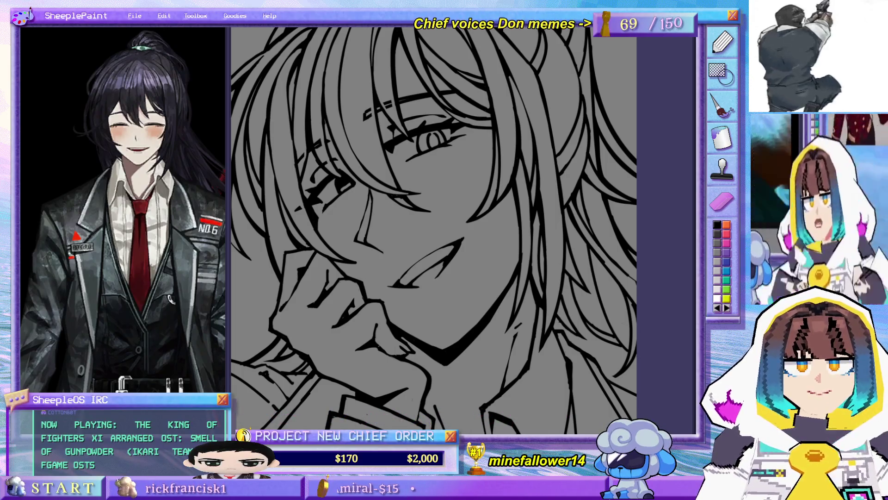
left_click_drag(452, 195, 455, 213)
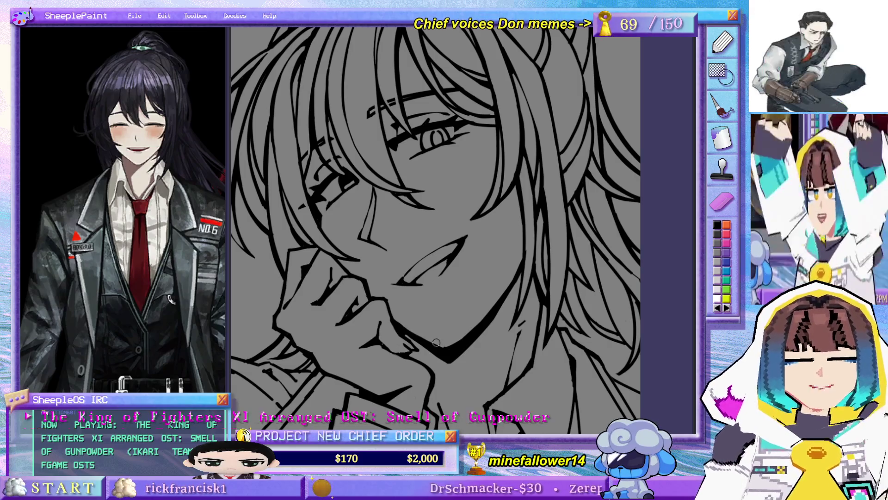
scroll(445, 344, "down", 5)
mouse_move(481, 343)
left_mouse_down()
mouse_move(488, 297)
mouse_move(512, 260)
left_mouse_up()
scroll(513, 260, "up", 3)
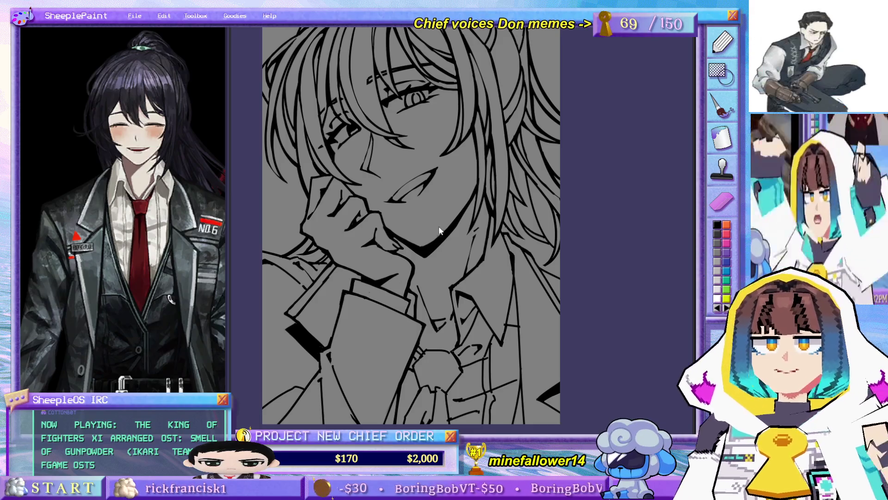
Step: Mirror the canvas horizontally so the face and resting hand point the other way
mouse_move(439, 230)
left_mouse_down()
mouse_move(478, 248)
mouse_move(476, 182)
left_mouse_up()
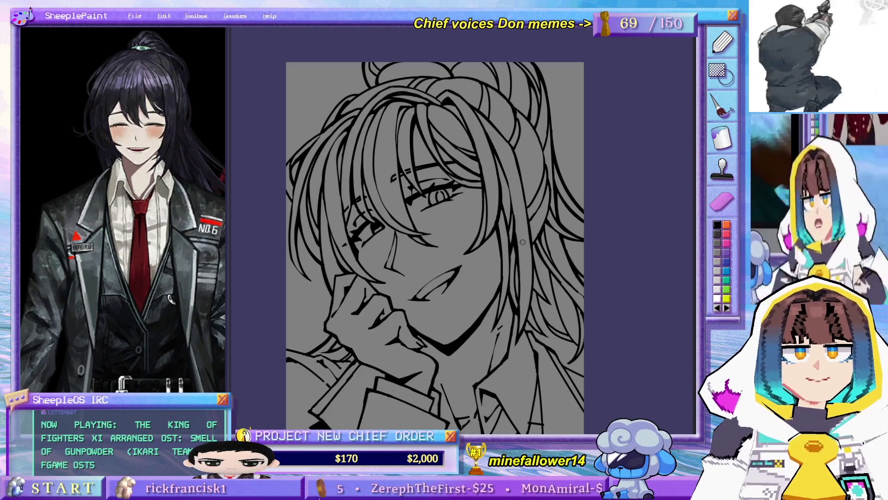
scroll(509, 203, "down", 4)
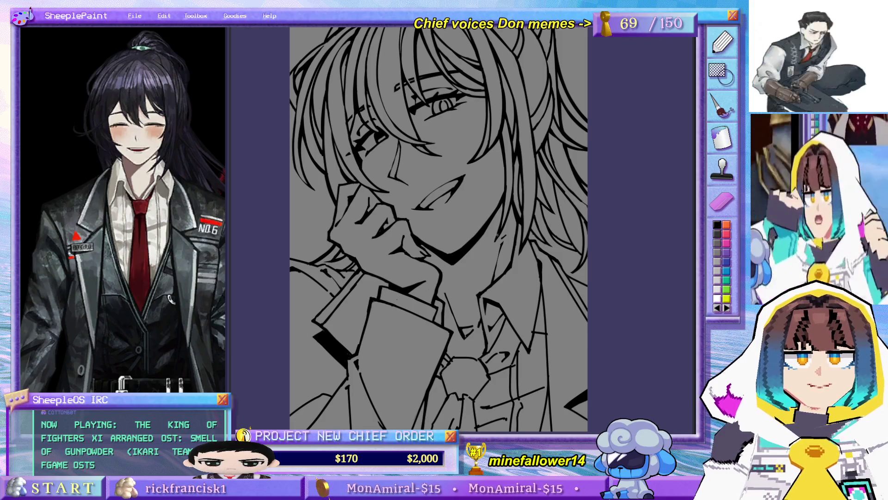
scroll(496, 184, "up", 2)
scroll(552, 258, "down", 2)
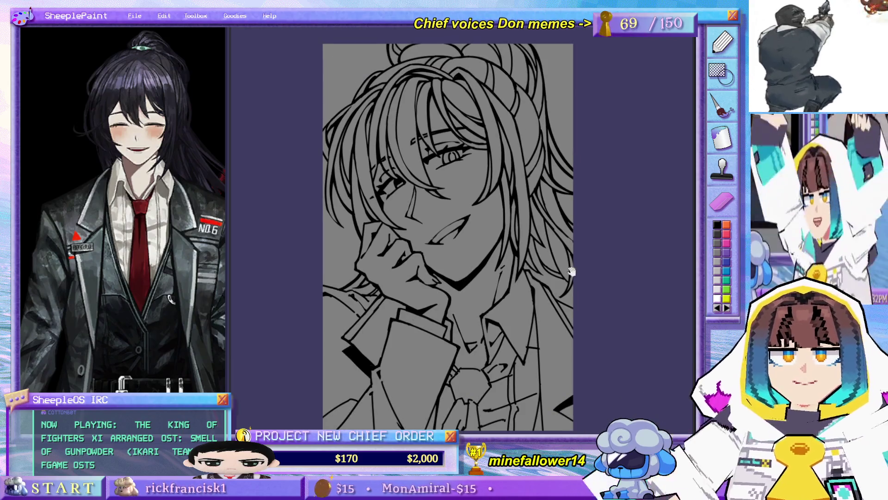
scroll(552, 258, "up", 1)
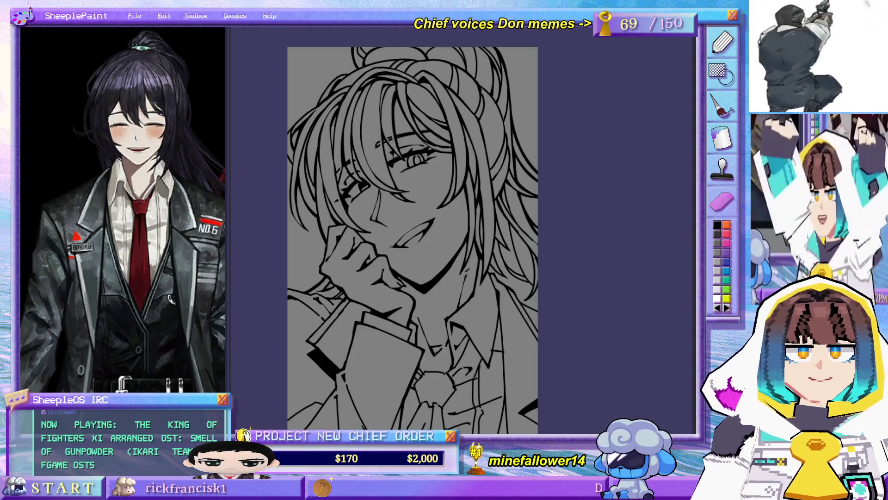
key("m")
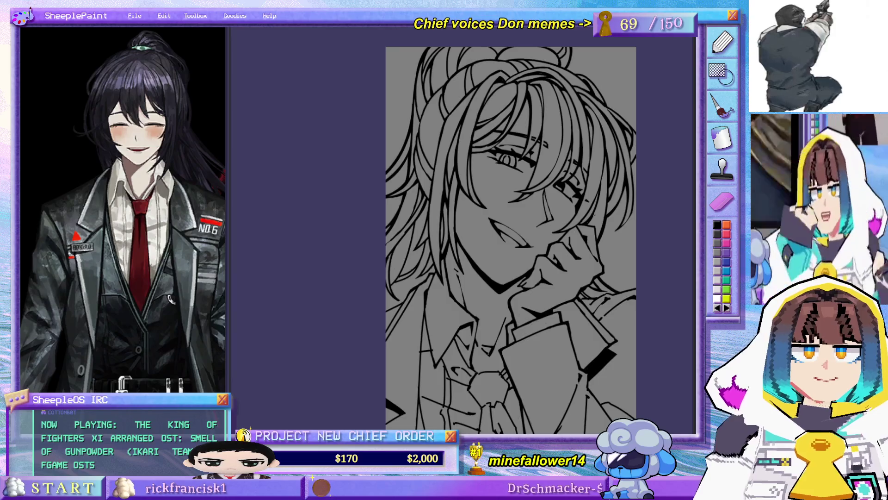
scroll(523, 302, "up", 5)
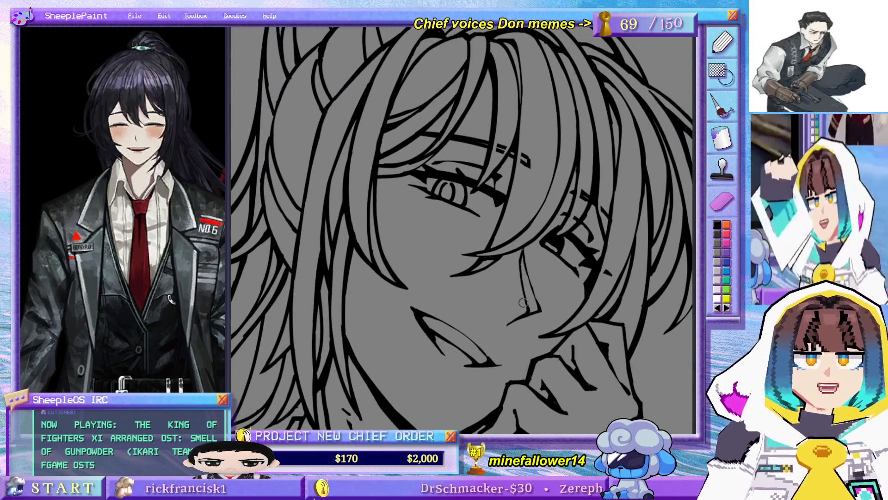
Step: On the tilted canvas, draw a thin nose-bridge line and a short angled nose-tip stroke, then unmirror it
key("minus")
key("minus")
key("minus")
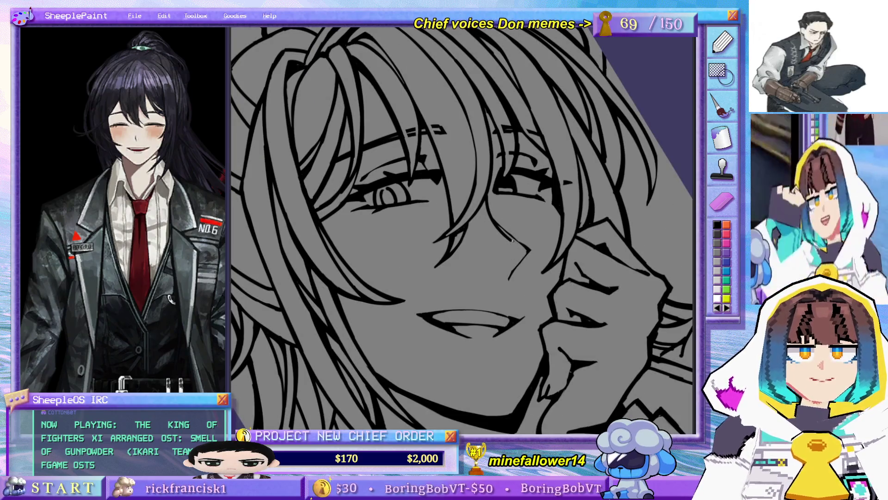
left_click_drag(512, 240, 507, 276)
key("ctrl+z")
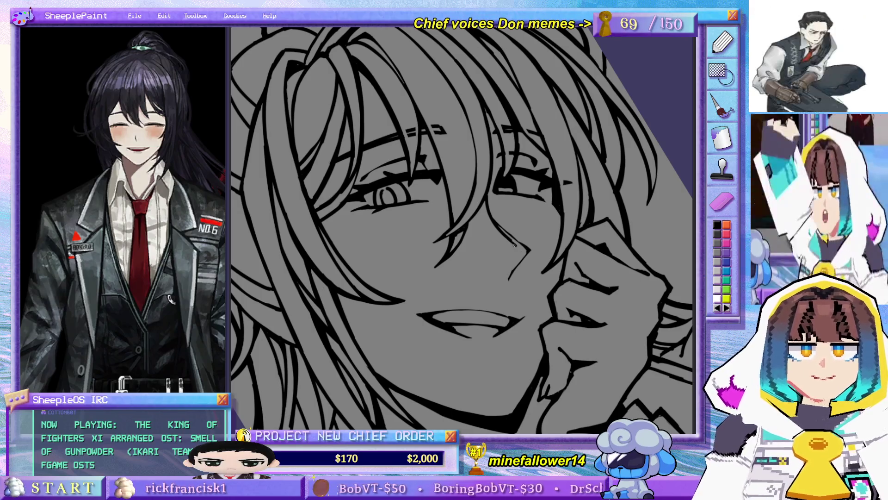
left_click_drag(512, 241, 504, 278)
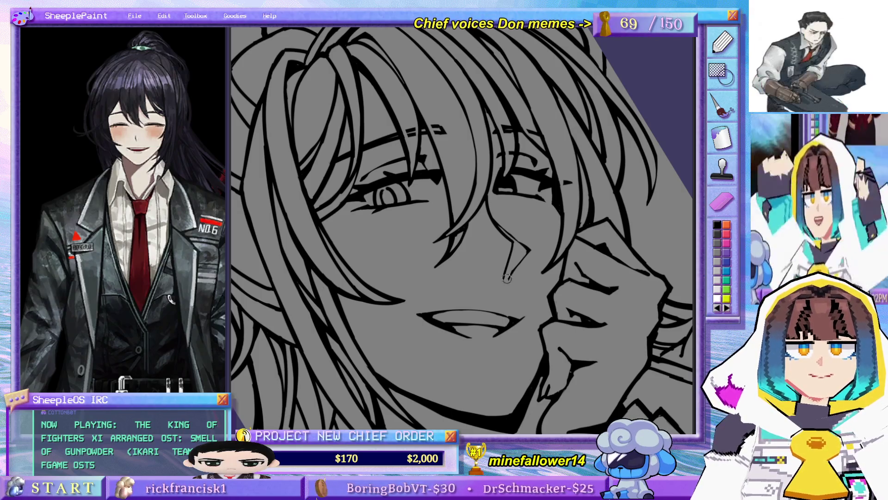
left_click_drag(530, 251, 512, 271)
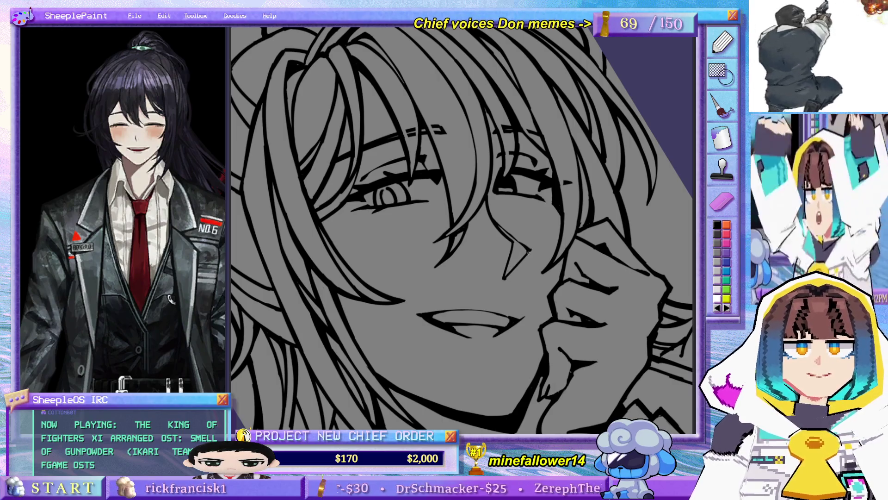
key("h")
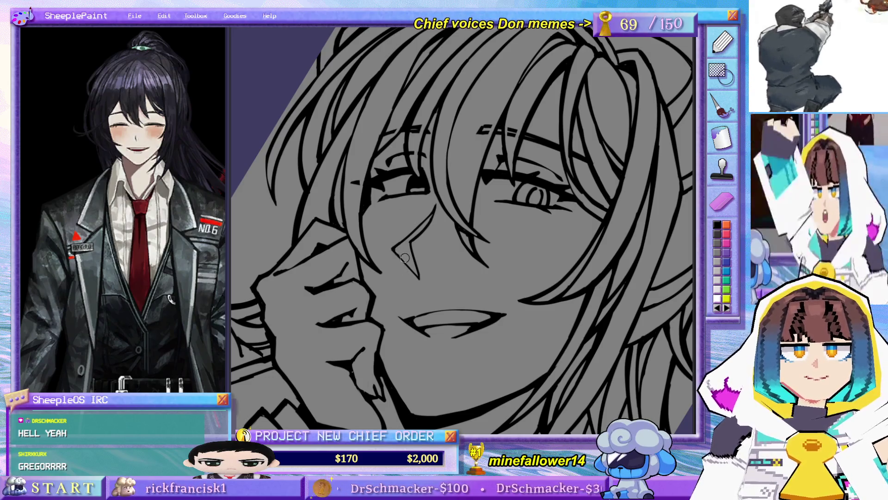
Step: Add a long hair strand beside the man's face and zoom to check it
key("ctrl+0")
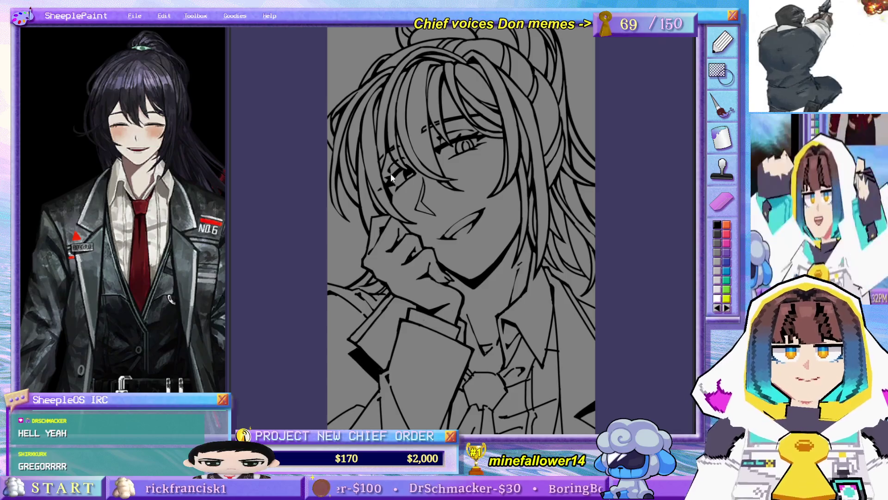
scroll(461, 188, "up", 1)
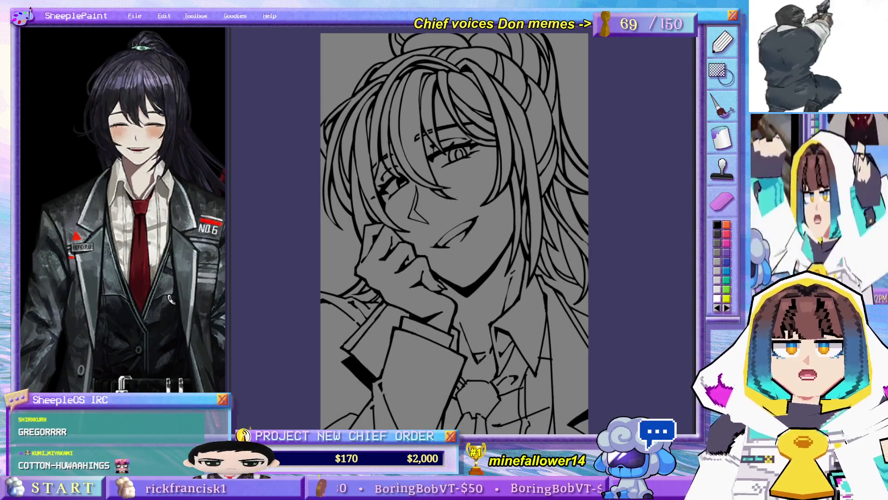
scroll(419, 197, "up", 5)
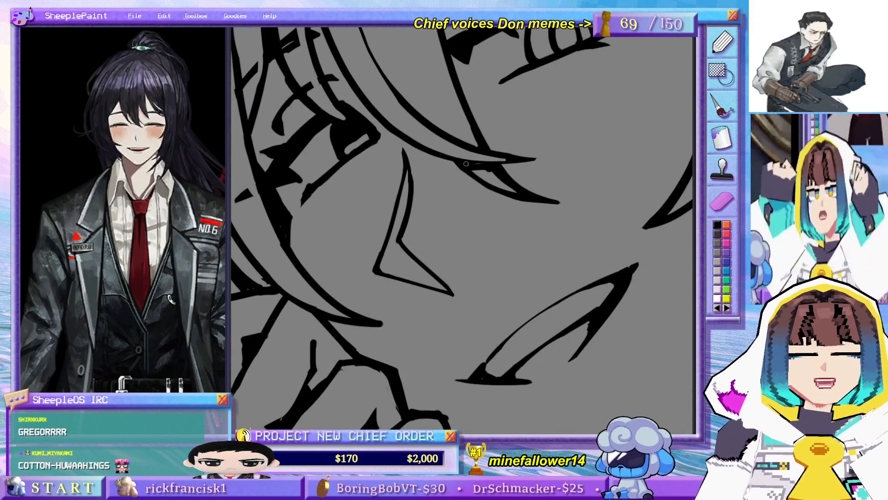
scroll(493, 170, "down", 5)
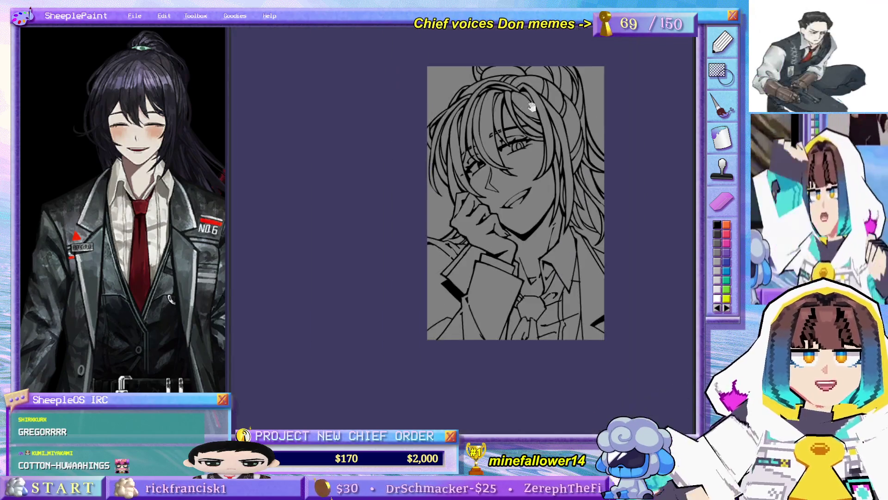
scroll(432, 169, "up", 4)
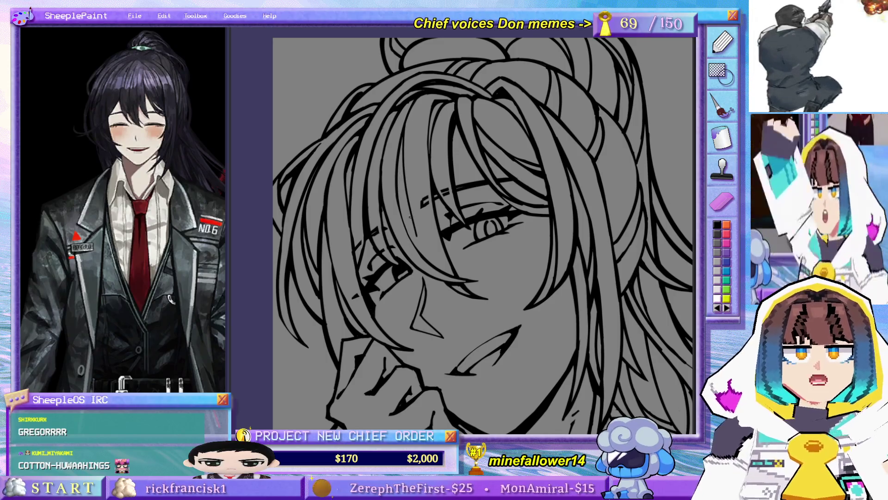
left_click_drag(405, 121, 418, 251)
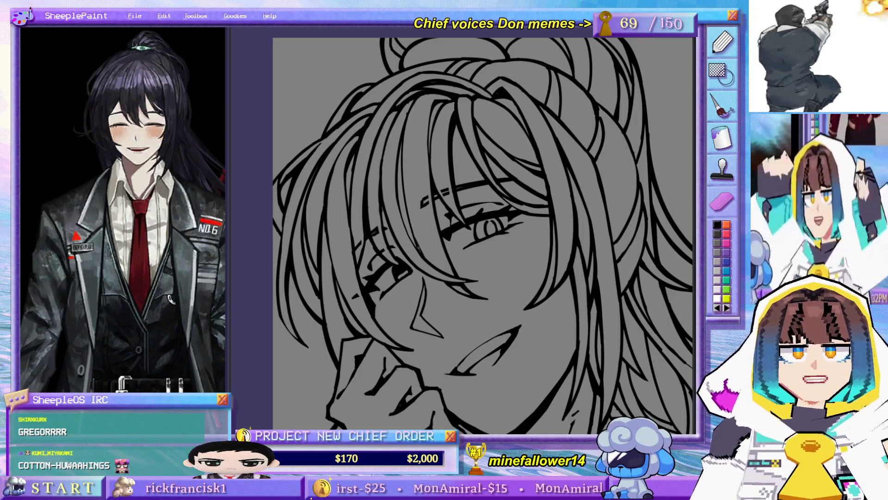
scroll(404, 160, "down", 3)
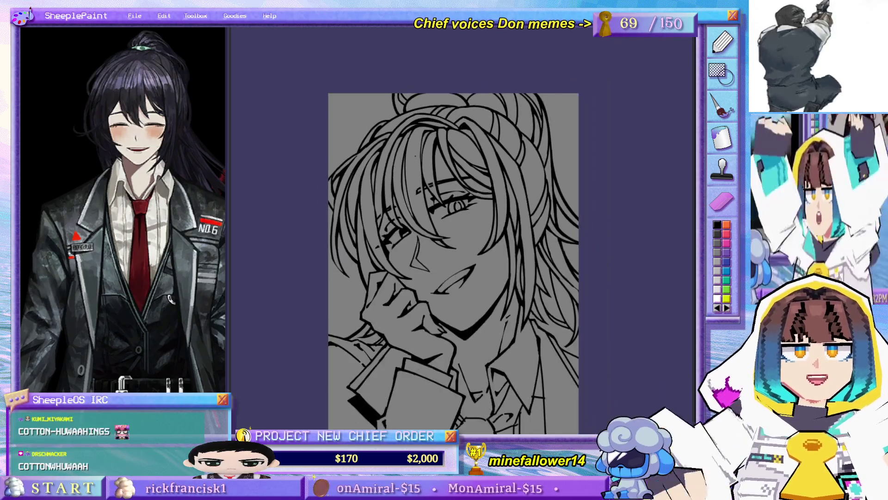
scroll(408, 132, "up", 5)
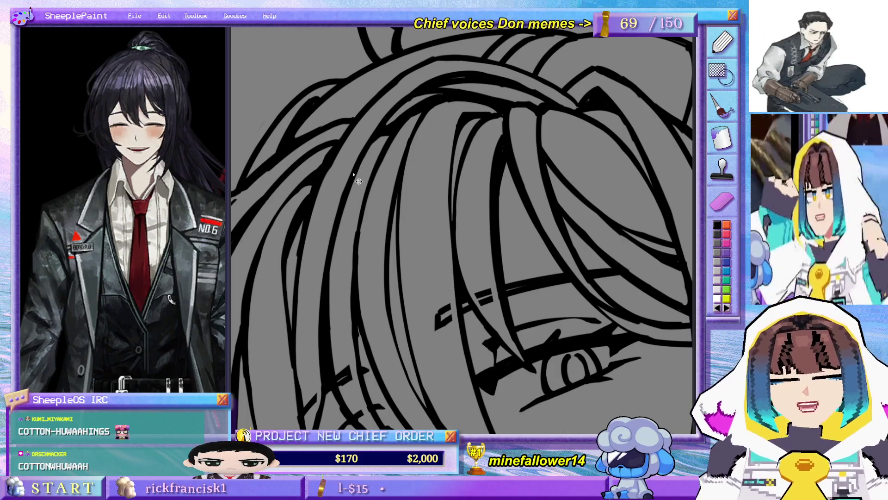
Step: Fit the canvas to the window and bring up the grinning wavy-haired youth's lineart
key("ctrl+0")
scroll(351, 172, "up", 2)
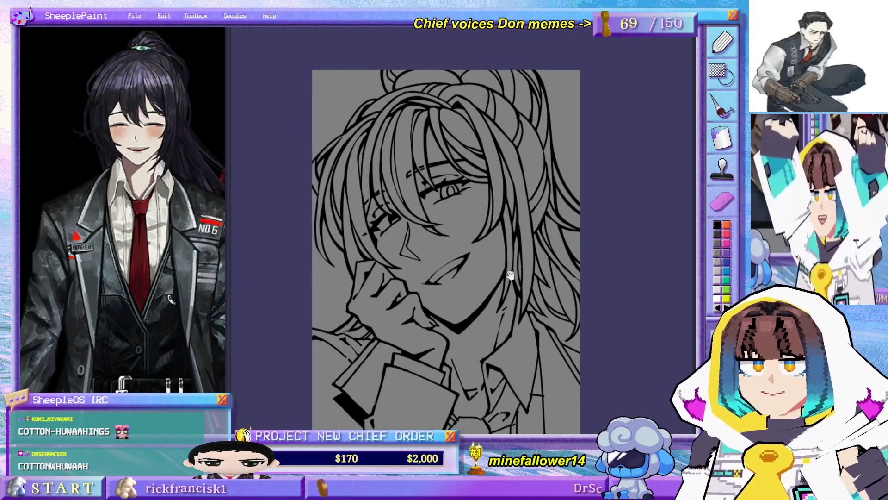
scroll(531, 189, "down", 2)
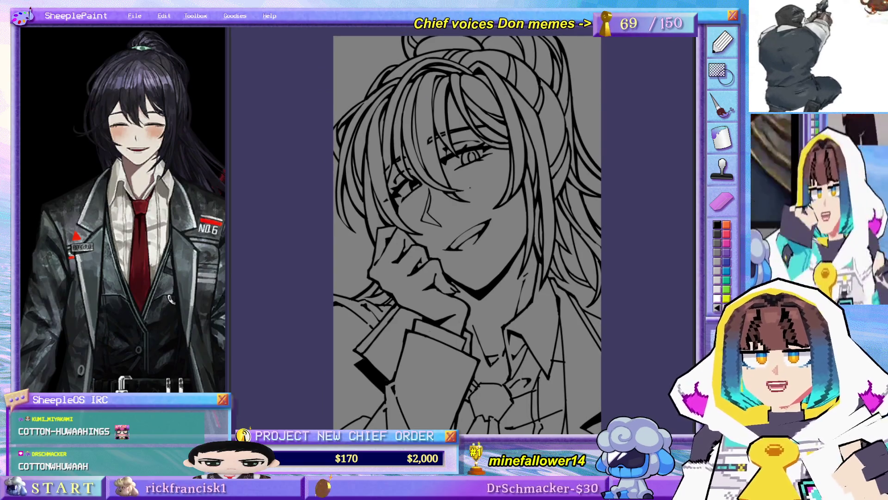
scroll(407, 110, "up", 4)
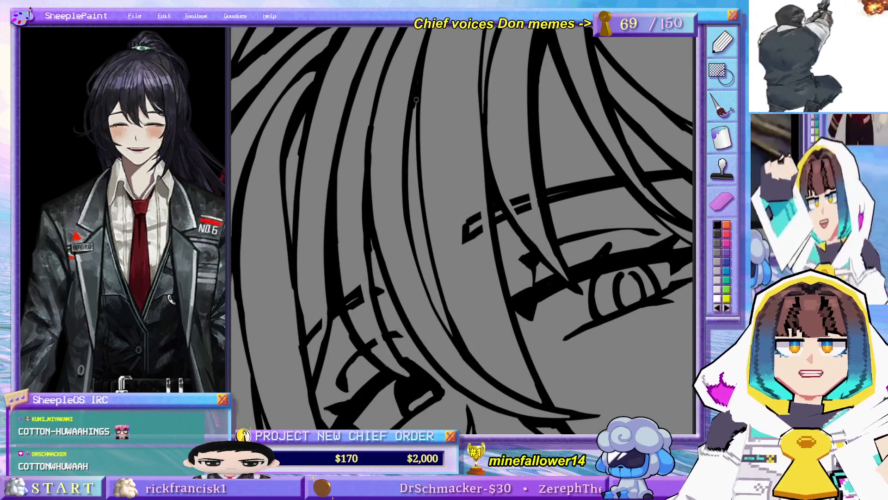
scroll(417, 102, "down", 4)
left_click_drag(462, 82, 439, 117)
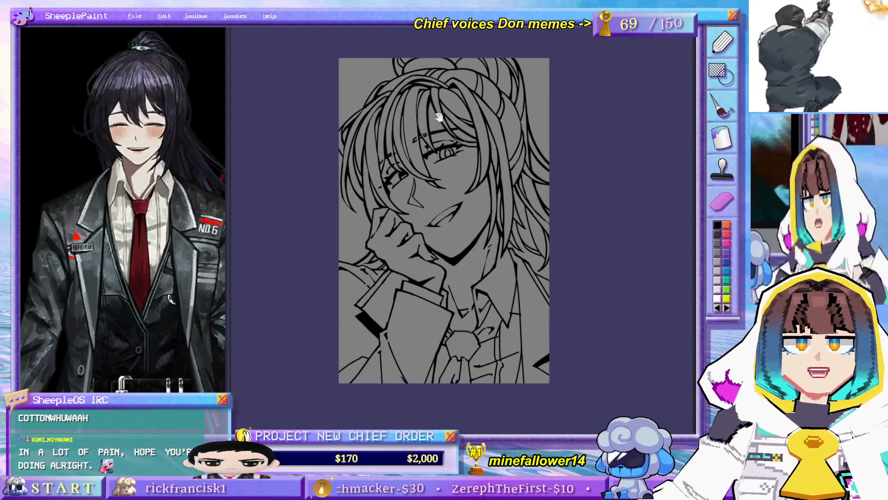
scroll(434, 120, "up", 5)
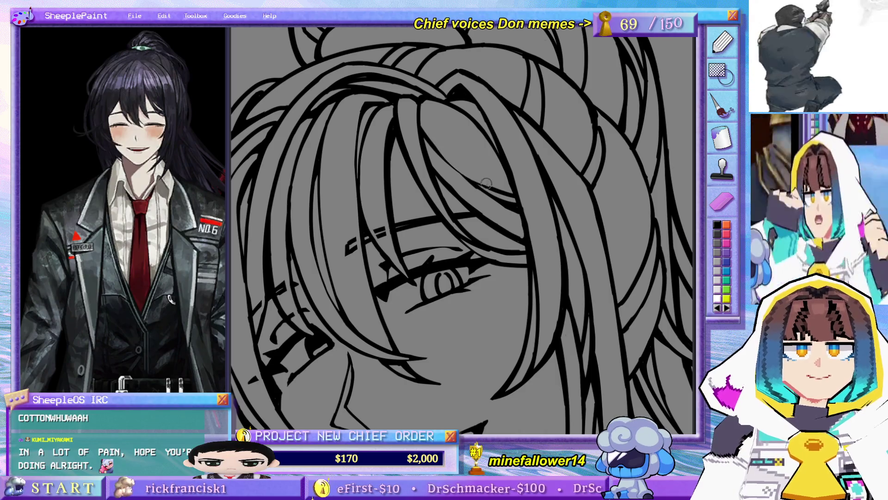
scroll(445, 114, "down", 5)
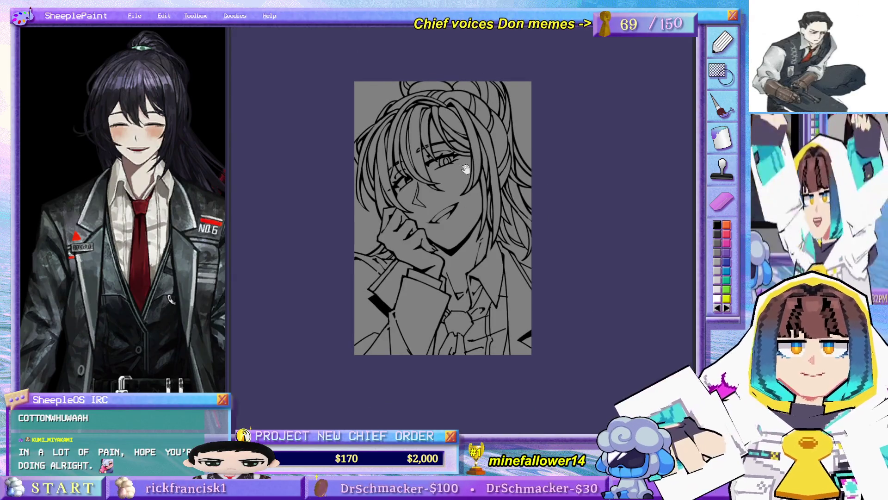
scroll(466, 170, "up", 2)
mouse_move(475, 236)
left_mouse_down()
mouse_move(460, 198)
mouse_move(414, 224)
left_mouse_up()
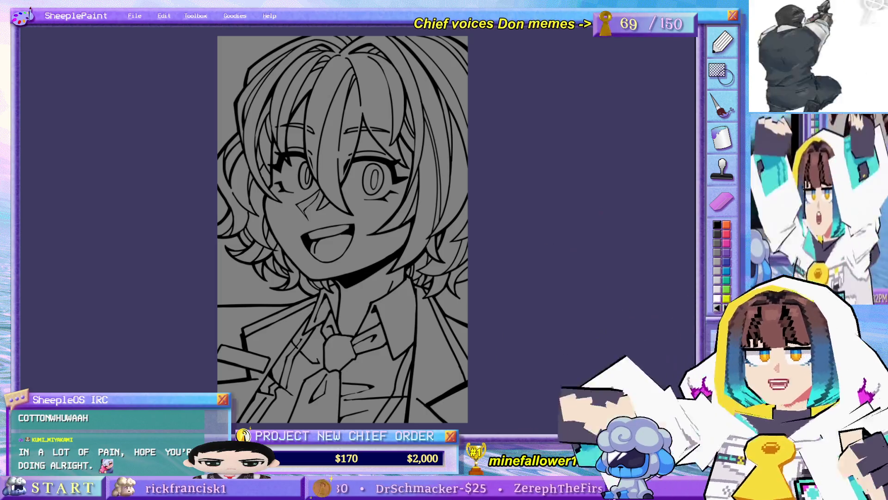
Step: Pan the drawing back and forth, then hide the line art to leave bare gray paper
left_click_drag(588, 270, 604, 273)
left_click_drag(570, 217, 584, 261)
left_click_drag(629, 279, 616, 282)
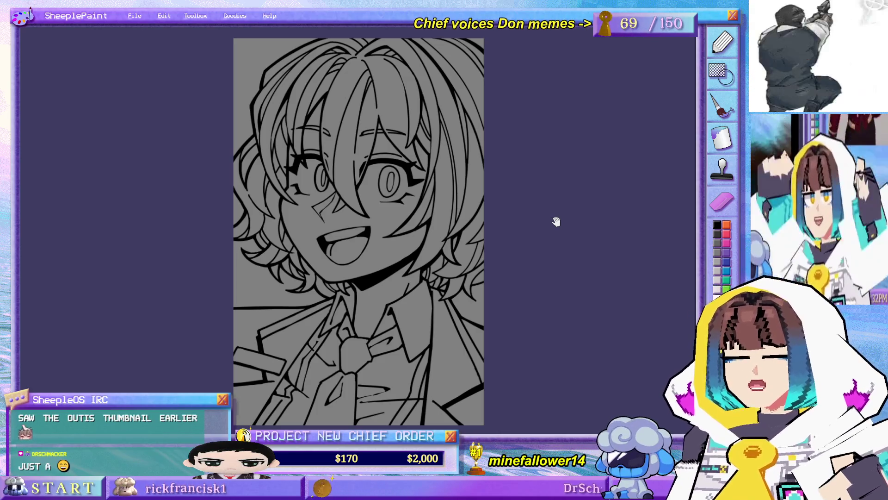
left_click_drag(570, 300, 589, 302)
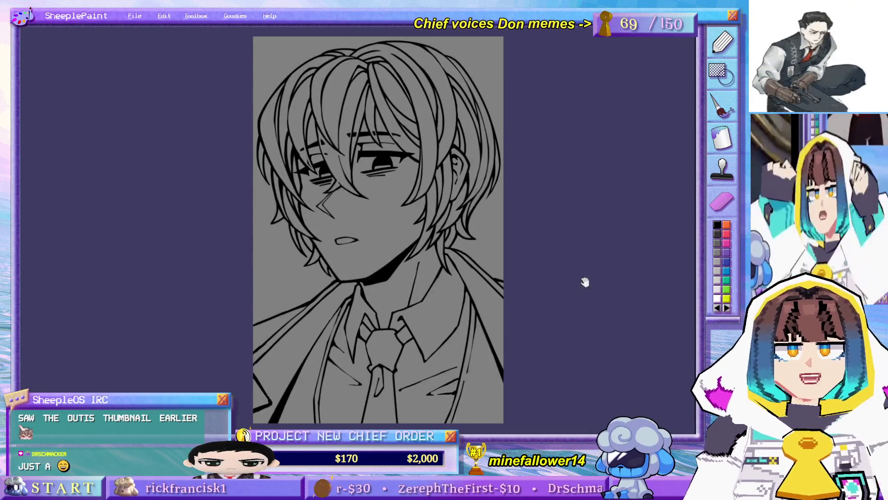
left_click_drag(585, 282, 541, 299)
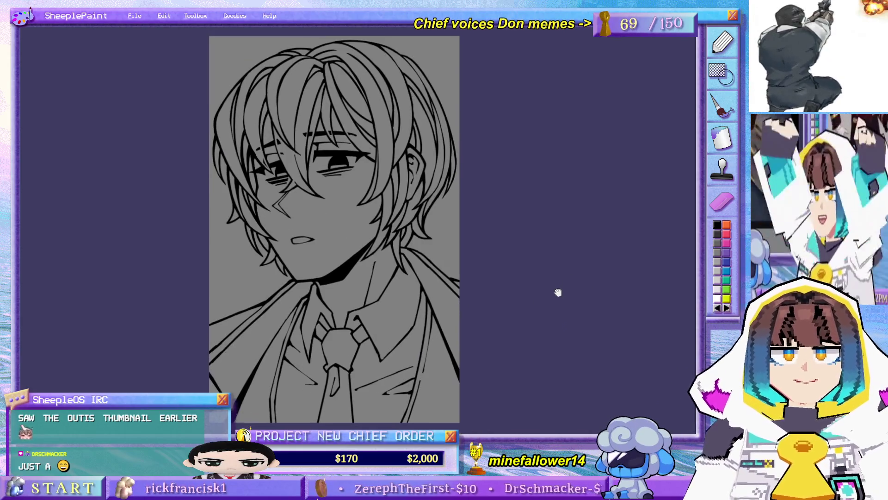
mouse_move(364, 283)
left_mouse_down()
mouse_move(402, 275)
mouse_move(408, 264)
left_mouse_up()
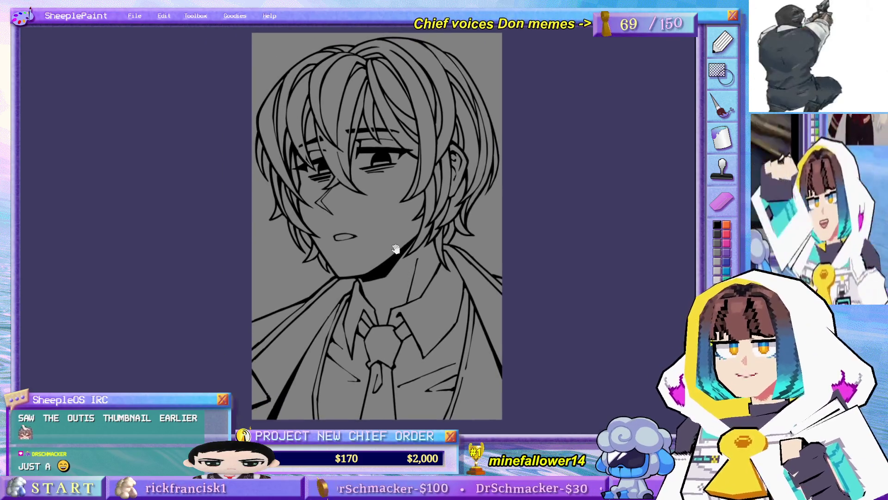
key("Delete")
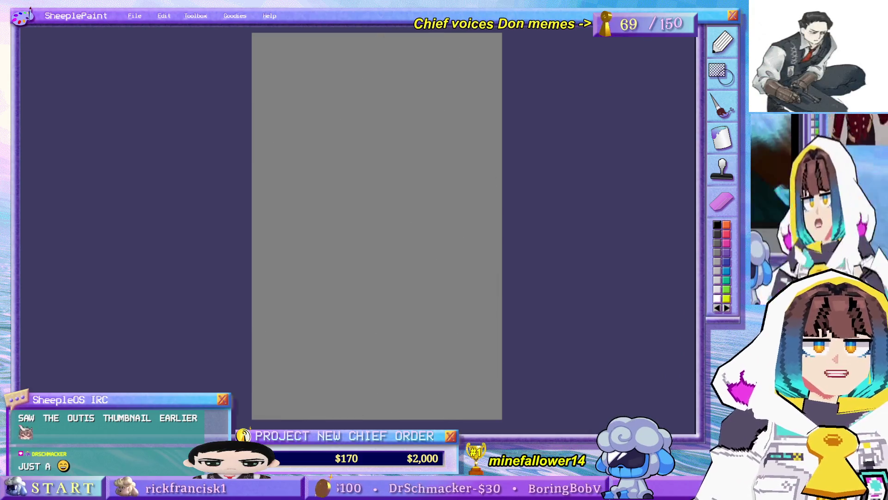
Step: Bring back the slicked-back-haired man's lineart and center it in the view
key("ctrl+z")
left_click_drag(614, 227, 605, 238)
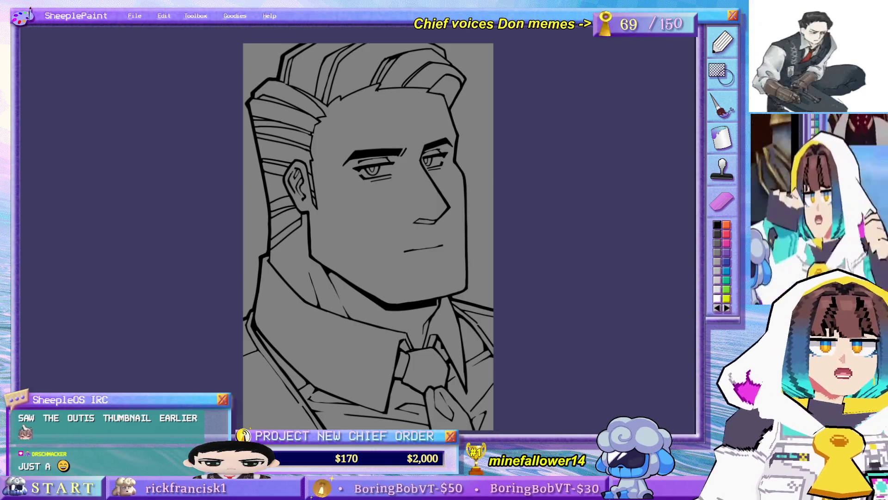
left_click_drag(595, 229, 621, 237)
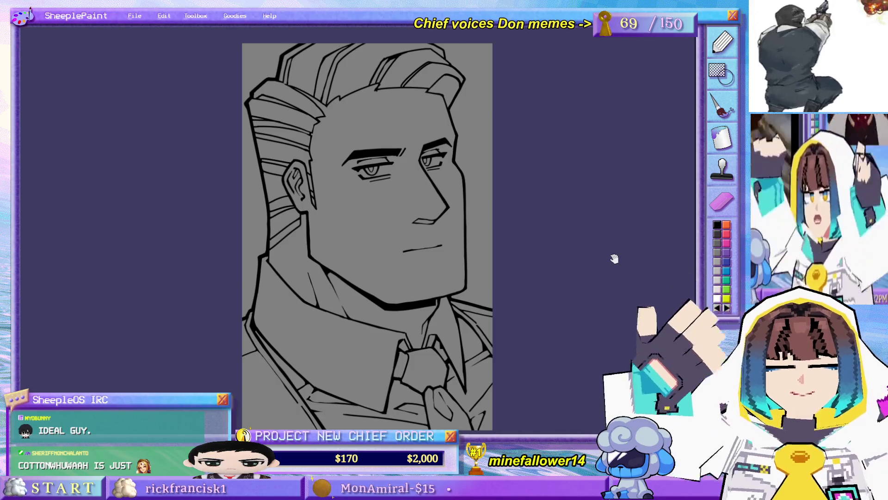
left_click_drag(586, 268, 608, 266)
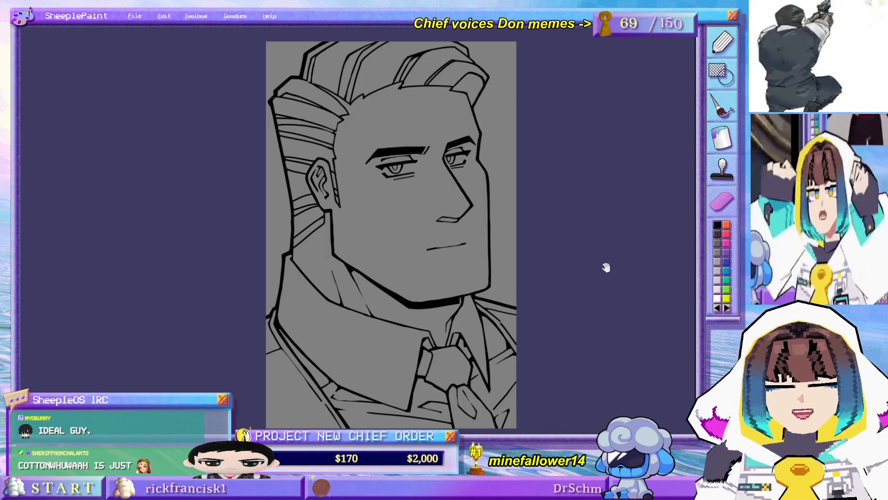
mouse_move(609, 192)
left_mouse_down()
mouse_move(620, 222)
mouse_move(616, 254)
left_mouse_up()
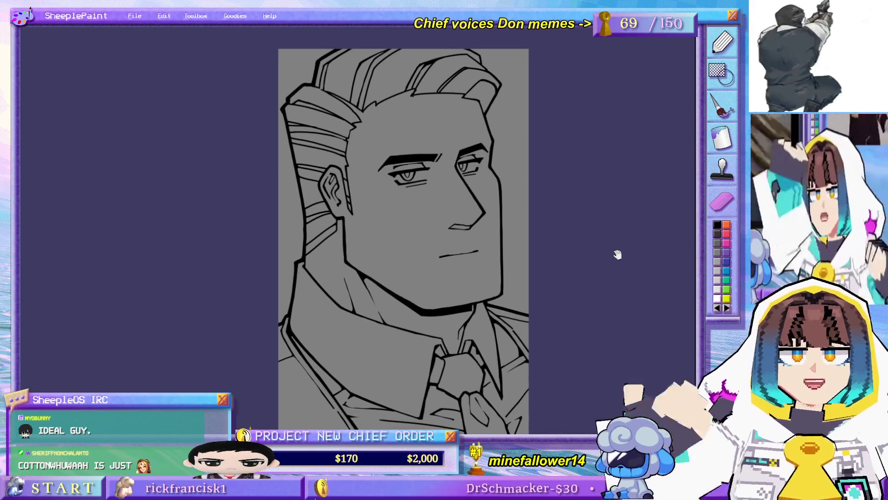